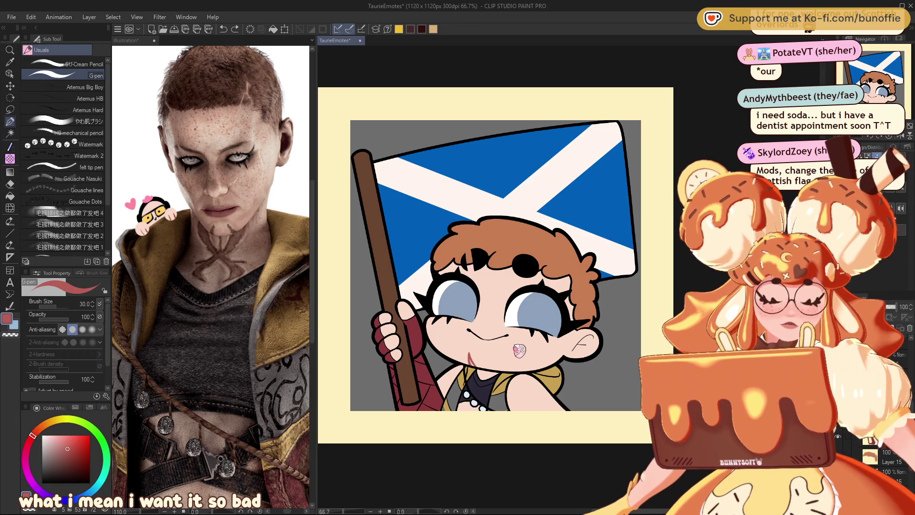
Step: Draw a short red scar line on the chibi's chin and neck
{"action": "left_click_drag", "start_coordinate": [477, 353], "coordinate": [472, 364]}
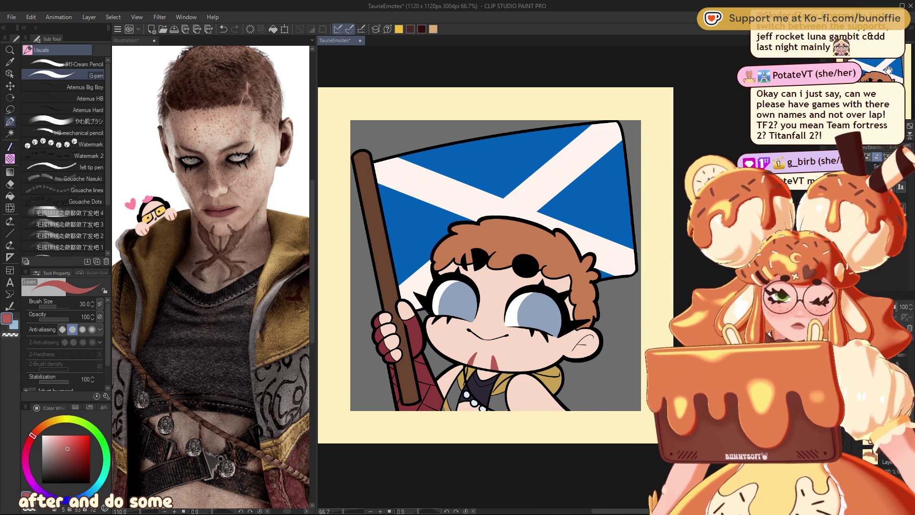
{"action": "left_click_drag", "start_coordinate": [496, 262], "coordinate": [482, 255]}
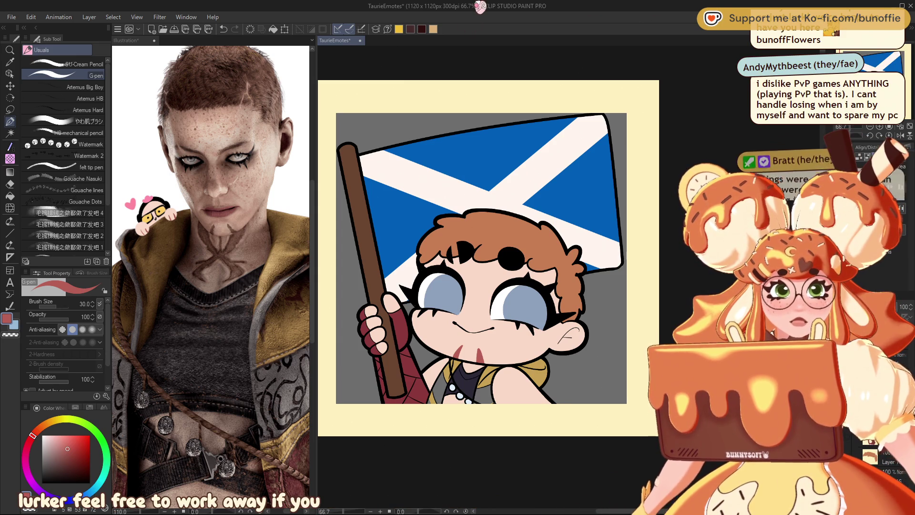
Step: Zoom to the face, sample the hair's brown, and paint it over the dark red hair spot
{"action": "scroll", "coordinate": [363, 284], "scroll_direction": "up", "scroll_amount": 2}
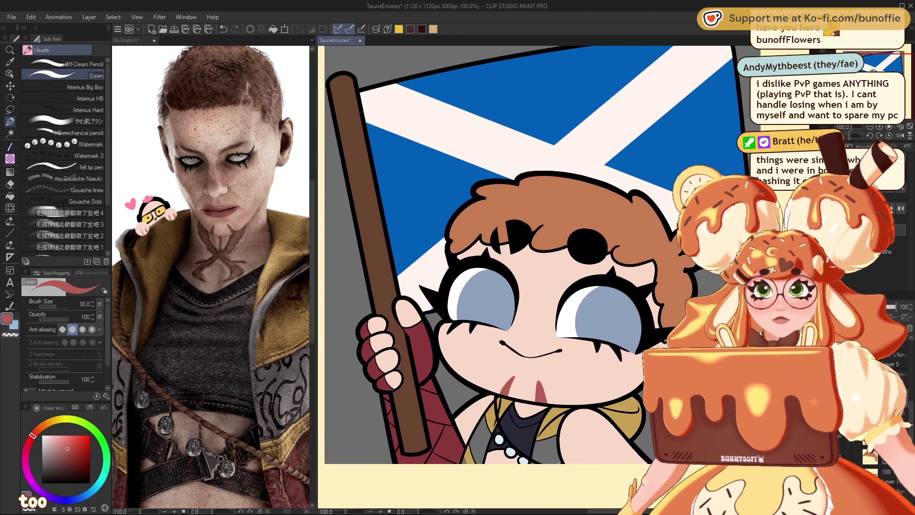
{"action": "left_click_drag", "start_coordinate": [524, 263], "coordinate": [506, 274]}
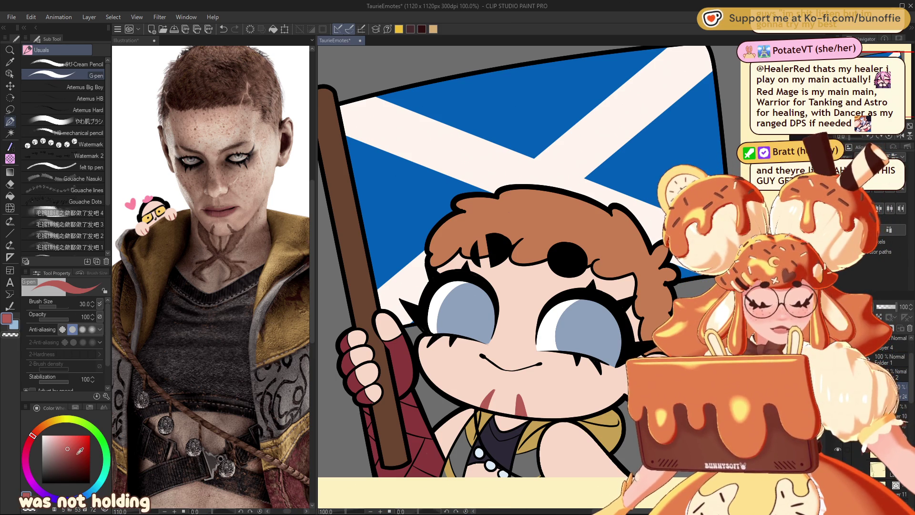
{"action": "left_click", "coordinate": [487, 218], "text": "alt"}
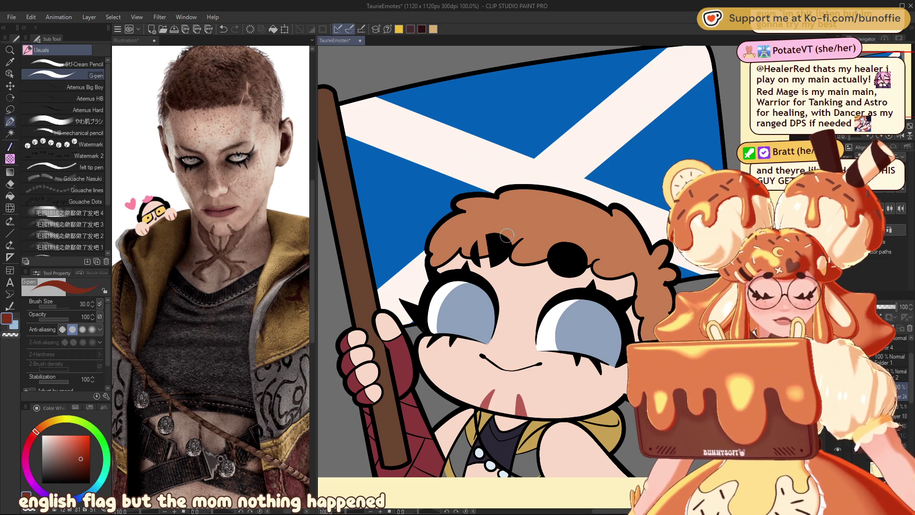
{"action": "mouse_move", "coordinate": [487, 253]}
{"action": "left_mouse_down"}
{"action": "mouse_move", "coordinate": [519, 247]}
{"action": "mouse_move", "coordinate": [596, 268]}
{"action": "left_mouse_up"}
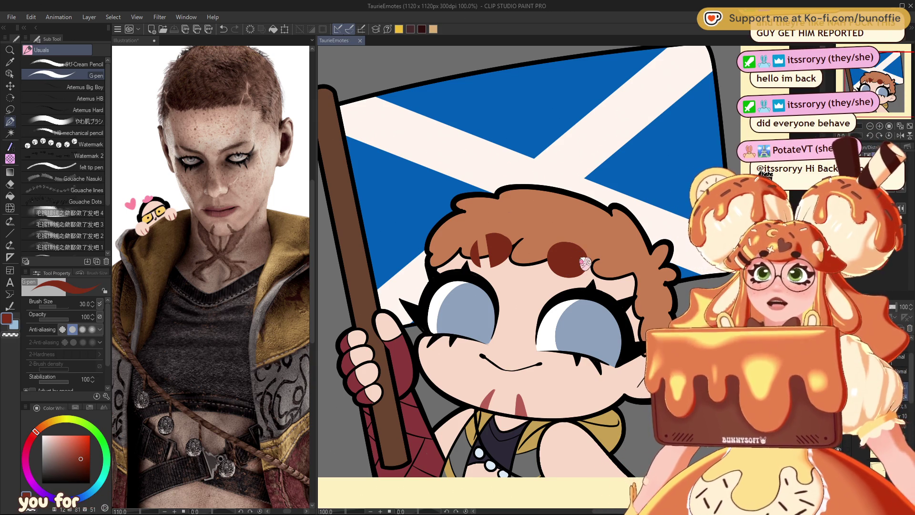
Step: Save the emote file and add a small brown stroke to the hair spot
{"action": "key", "text": "ctrl+s"}
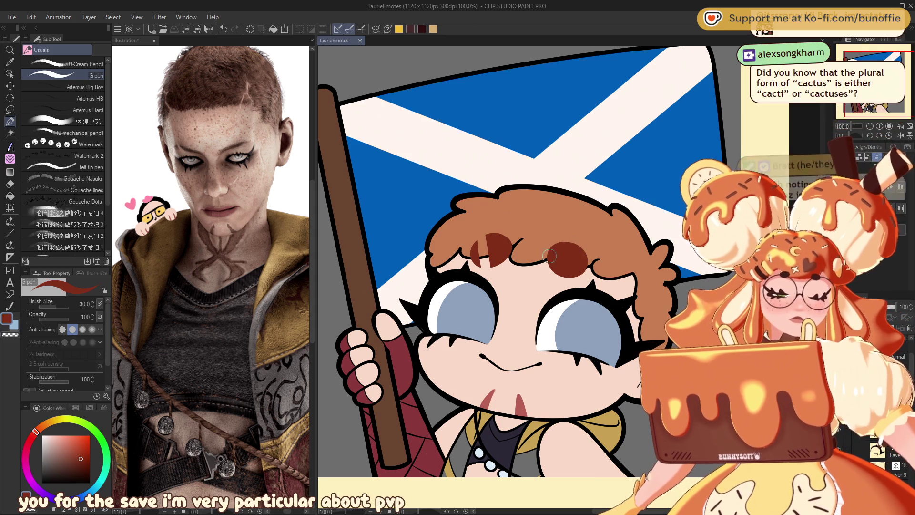
{"action": "left_click_drag", "start_coordinate": [567, 260], "coordinate": [574, 276]}
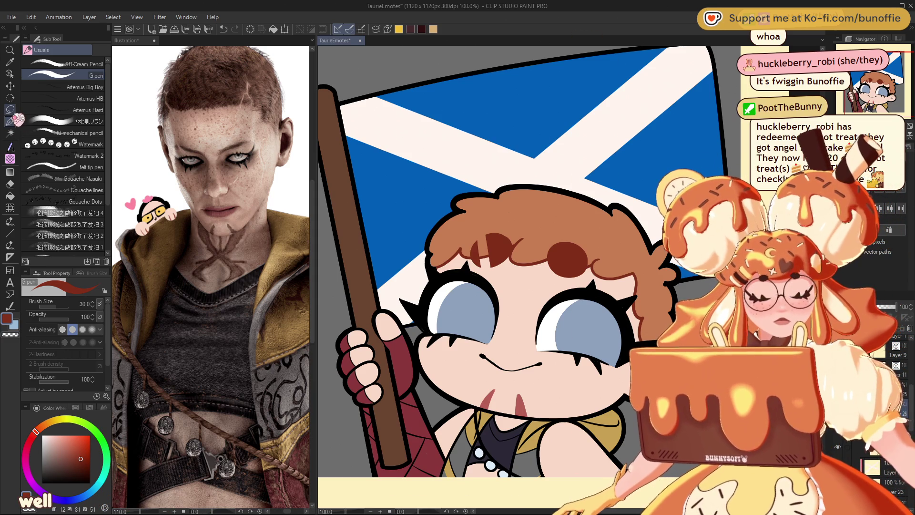
Step: Zoom in on the face and switch the drawing colour from skin pink to crimson red
{"action": "left_click_drag", "start_coordinate": [476, 309], "coordinate": [525, 267]}
{"action": "mouse_move", "coordinate": [477, 286]}
{"action": "left_mouse_down"}
{"action": "mouse_move", "coordinate": [395, 305]}
{"action": "mouse_move", "coordinate": [453, 288]}
{"action": "left_mouse_up"}
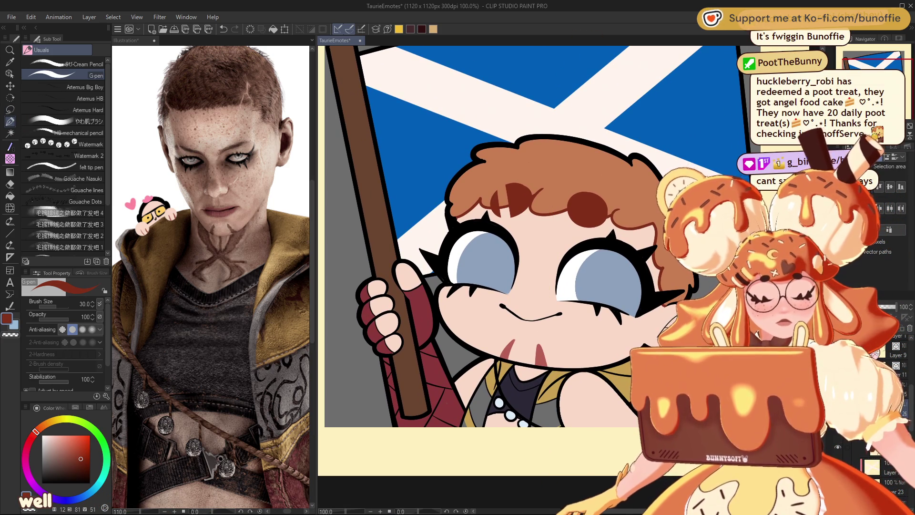
{"action": "left_click", "coordinate": [481, 305], "text": "alt"}
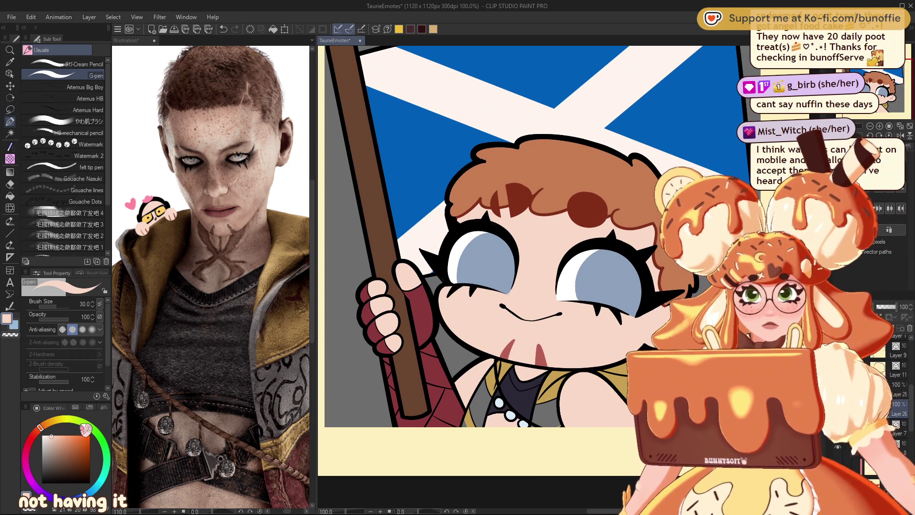
{"action": "left_click", "coordinate": [74, 457]}
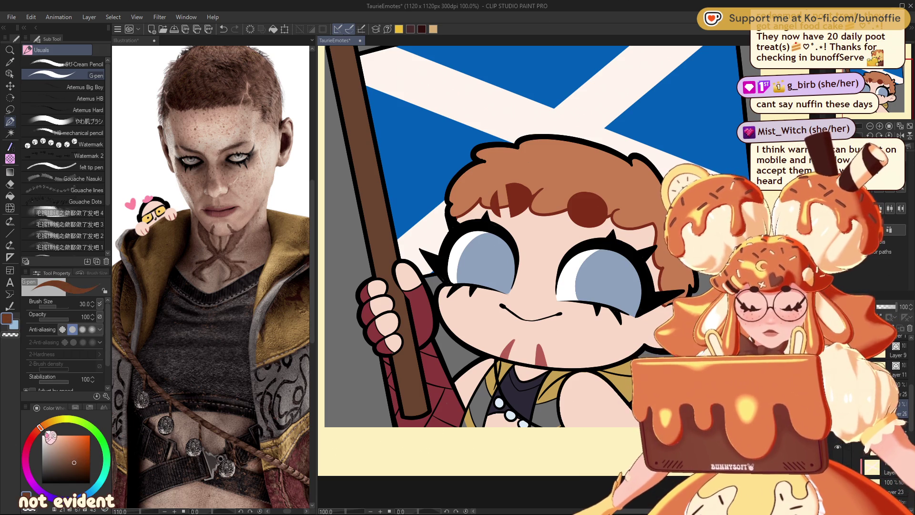
{"action": "left_click", "coordinate": [31, 438]}
{"action": "left_click", "coordinate": [77, 453]}
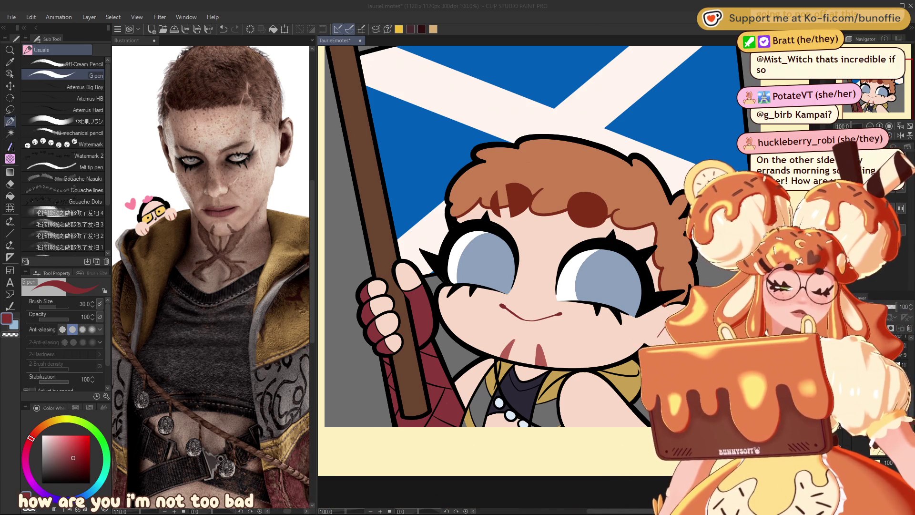
{"action": "left_click_drag", "start_coordinate": [376, 305], "coordinate": [380, 295]}
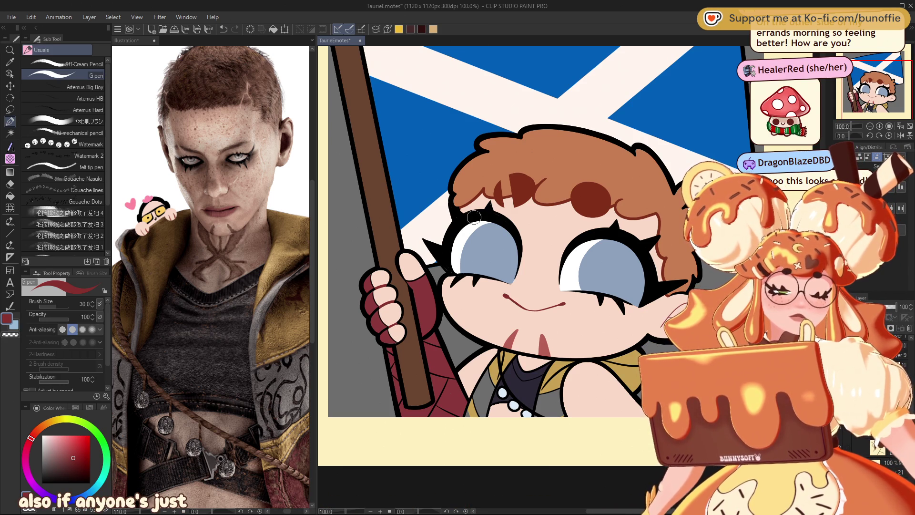
{"action": "mouse_move", "coordinate": [878, 91]}
{"action": "left_mouse_down"}
{"action": "mouse_move", "coordinate": [886, 85]}
{"action": "mouse_move", "coordinate": [872, 77]}
{"action": "left_mouse_up"}
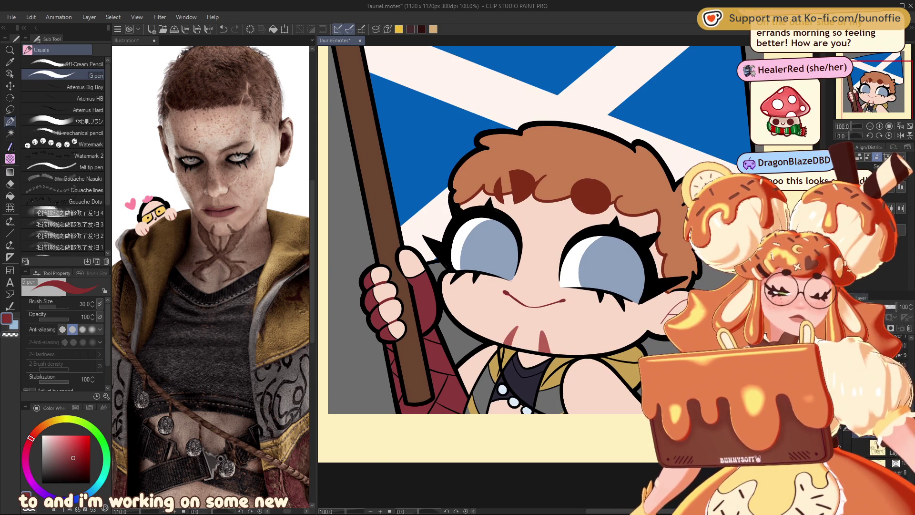
{"action": "left_click_drag", "start_coordinate": [868, 71], "coordinate": [865, 75]}
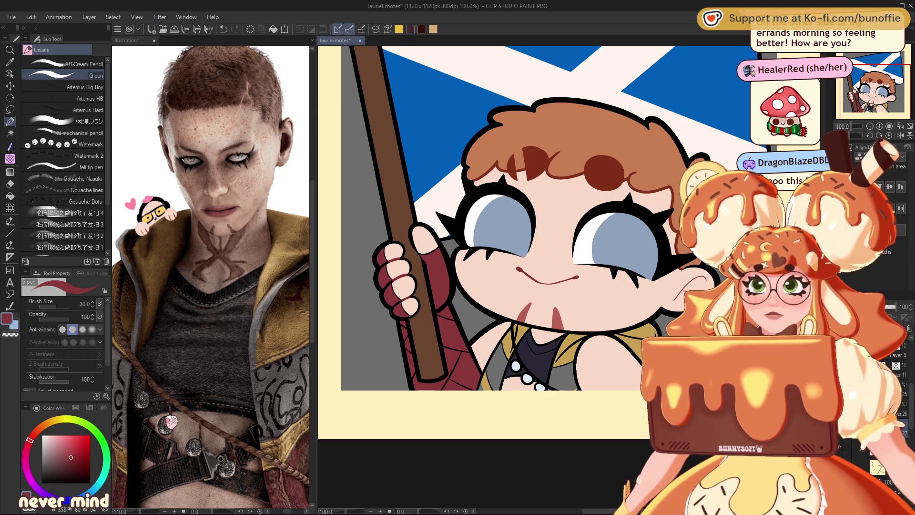
{"action": "left_click_drag", "start_coordinate": [875, 78], "coordinate": [880, 70]}
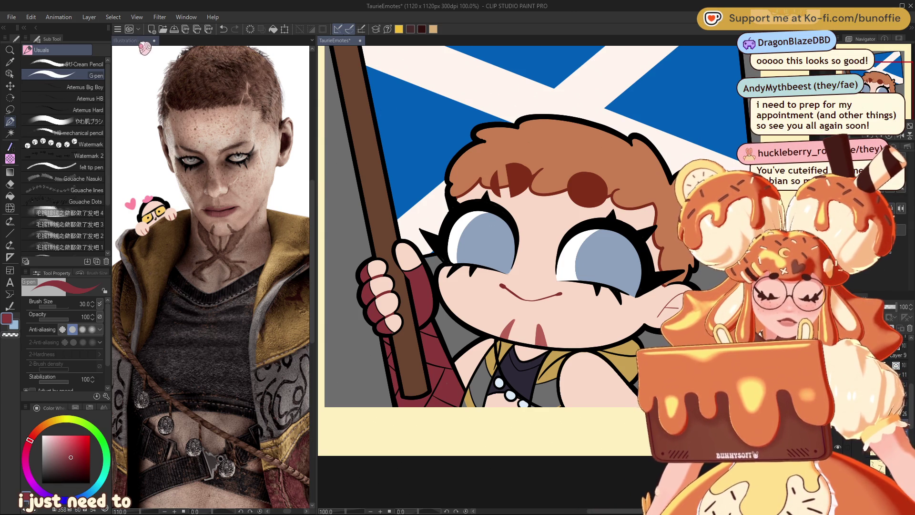
Step: Check the reference photo's shoulder and face, then darken the red drawing colour
{"action": "left_click", "coordinate": [125, 40]}
{"action": "mouse_move", "coordinate": [139, 203]}
{"action": "left_mouse_down"}
{"action": "mouse_move", "coordinate": [156, 196]}
{"action": "mouse_move", "coordinate": [245, 89]}
{"action": "left_mouse_up"}
{"action": "left_click_drag", "start_coordinate": [866, 98], "coordinate": [881, 84]}
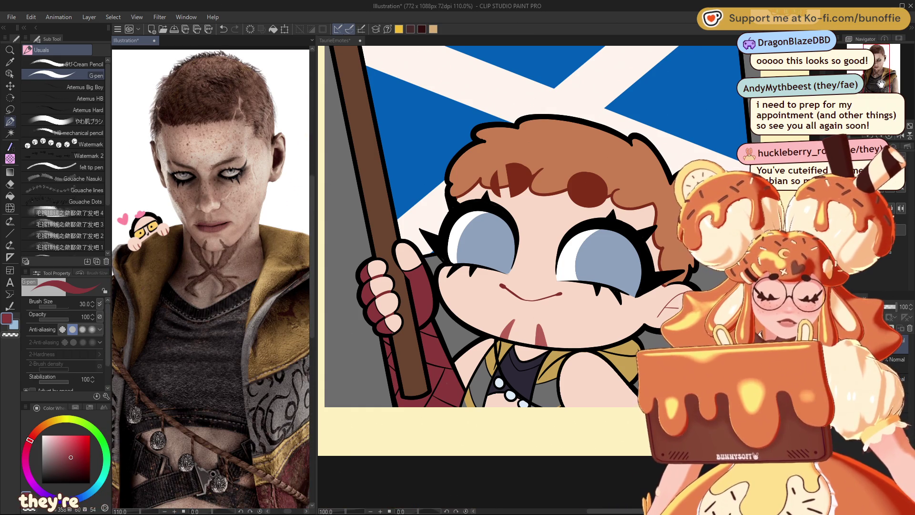
{"action": "left_click", "coordinate": [339, 41]}
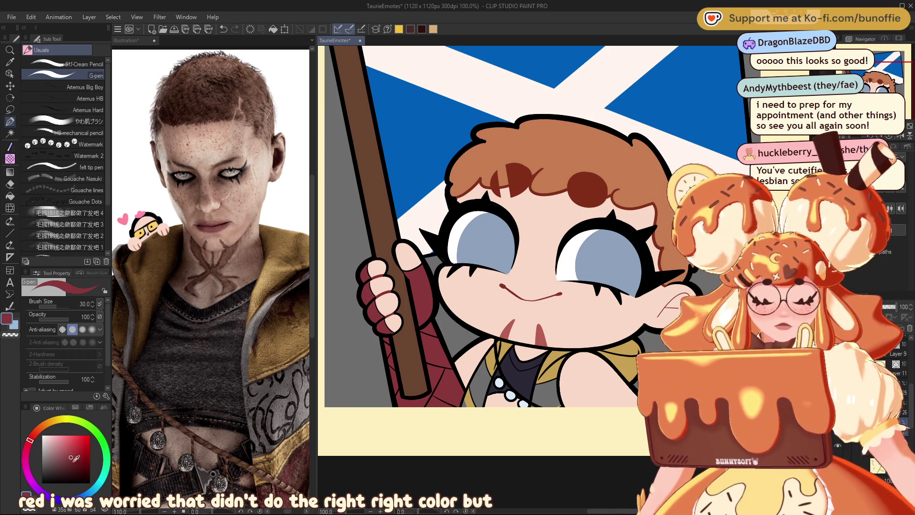
{"action": "left_click", "coordinate": [75, 466]}
{"action": "left_click", "coordinate": [78, 471]}
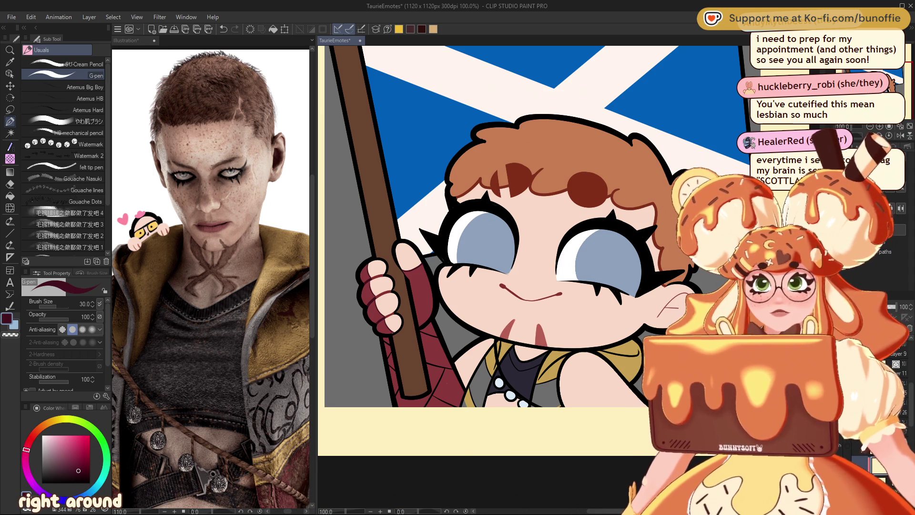
Step: Pan over the face and zoom out to 50% to view the whole emote
{"action": "scroll", "coordinate": [482, 224], "scroll_direction": "down", "scroll_amount": 2}
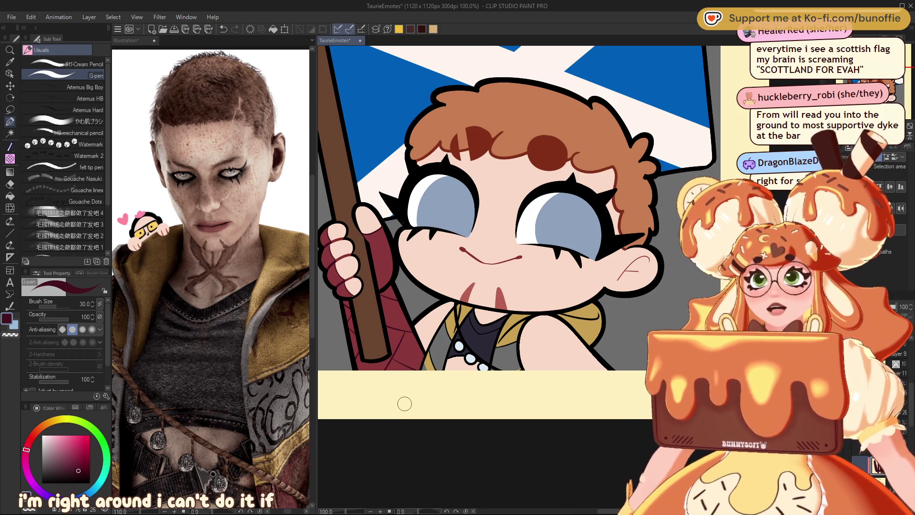
{"action": "left_click_drag", "start_coordinate": [398, 386], "coordinate": [435, 419]}
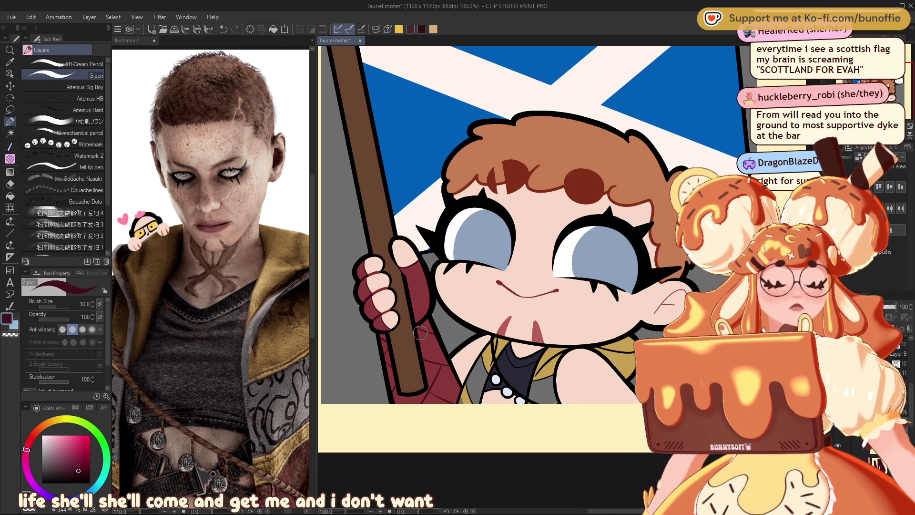
{"action": "key", "text": "ctrl+minus"}
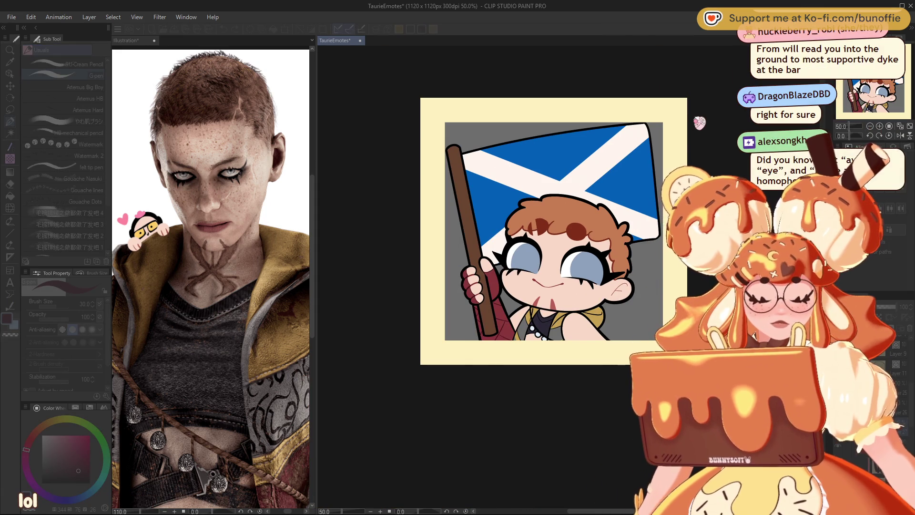
Step: Zoom to 150% on the face and sample the fang's pink-red as the drawing colour
{"action": "mouse_move", "coordinate": [553, 232]}
{"action": "left_mouse_down"}
{"action": "mouse_move", "coordinate": [498, 274]}
{"action": "mouse_move", "coordinate": [543, 262]}
{"action": "mouse_move", "coordinate": [531, 254]}
{"action": "left_mouse_up"}
{"action": "scroll", "coordinate": [572, 286], "scroll_direction": "up", "scroll_amount": 4}
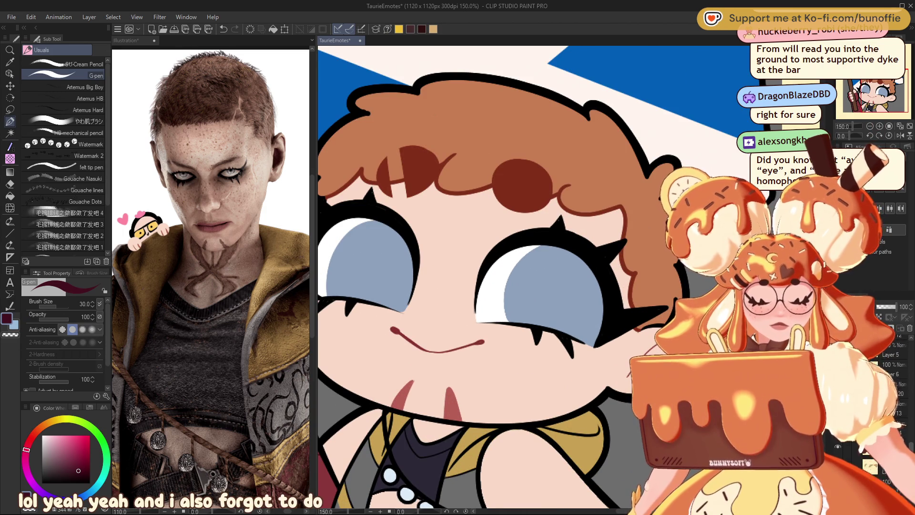
{"action": "left_click", "coordinate": [400, 400], "text": "alt"}
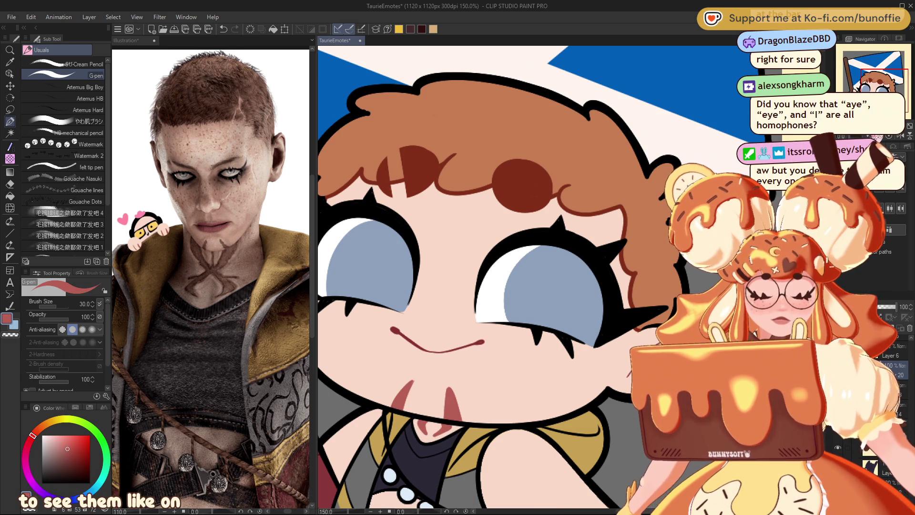
Step: Zoom out to 33.3% to review the whole flag-holding chibi emote
{"action": "key", "text": "ctrl+minus"}
{"action": "key", "text": "ctrl+minus"}
{"action": "key", "text": "ctrl+minus"}
{"action": "key", "text": "ctrl+minus"}
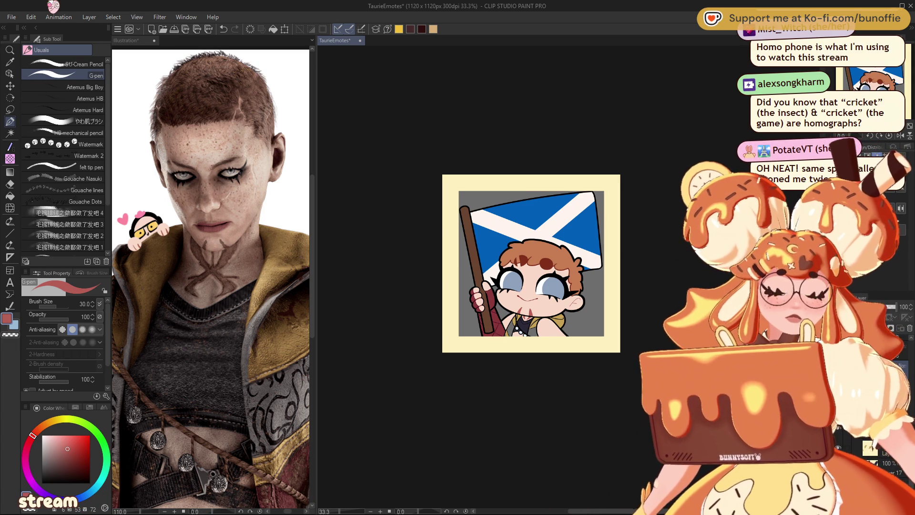
Step: Zoom to 150% centred on the character's face, briefly zooming out to check the whole flag
{"action": "key", "text": "ctrl+plus"}
{"action": "key", "text": "ctrl+plus"}
{"action": "mouse_move", "coordinate": [495, 249]}
{"action": "left_mouse_down"}
{"action": "mouse_move", "coordinate": [492, 239]}
{"action": "mouse_move", "coordinate": [529, 236]}
{"action": "mouse_move", "coordinate": [507, 244]}
{"action": "left_mouse_up"}
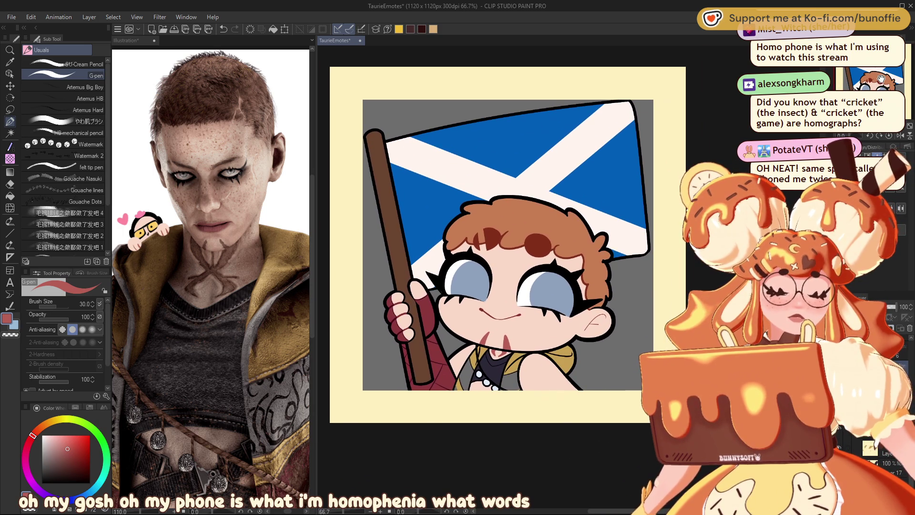
{"action": "key", "text": "ctrl+plus"}
{"action": "key", "text": "ctrl+plus"}
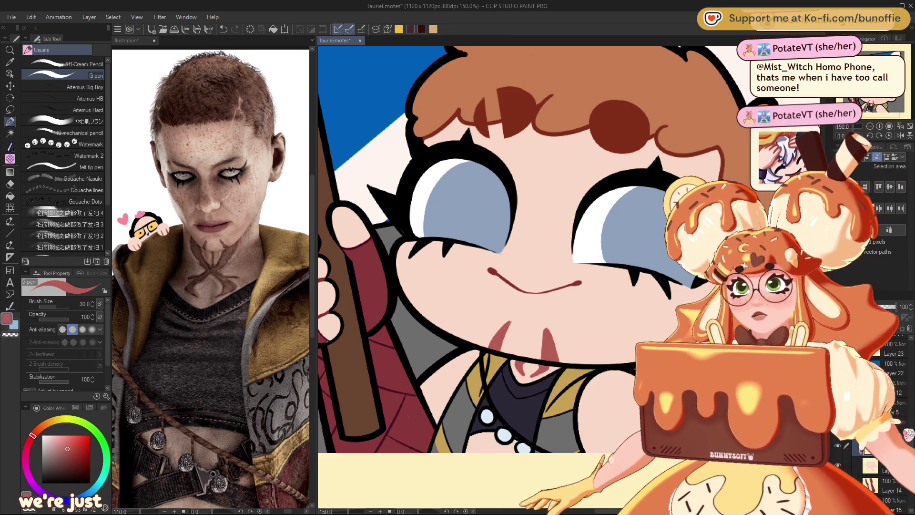
{"action": "left_click", "coordinate": [872, 126]}
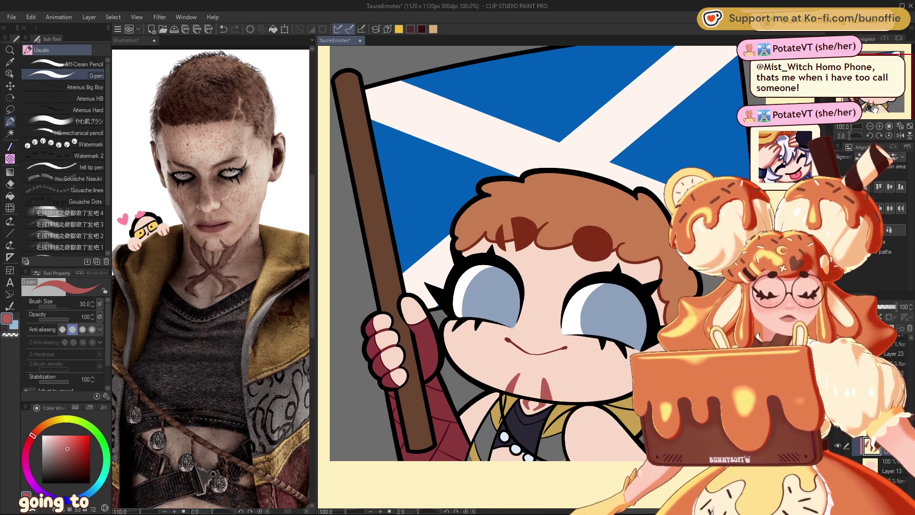
{"action": "left_click", "coordinate": [873, 127]}
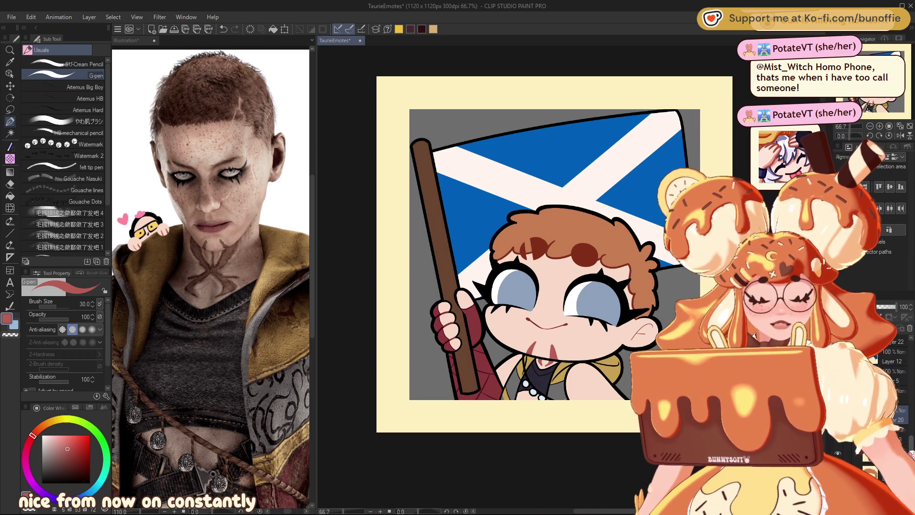
{"action": "scroll", "coordinate": [891, 405], "scroll_direction": "down", "scroll_amount": 3}
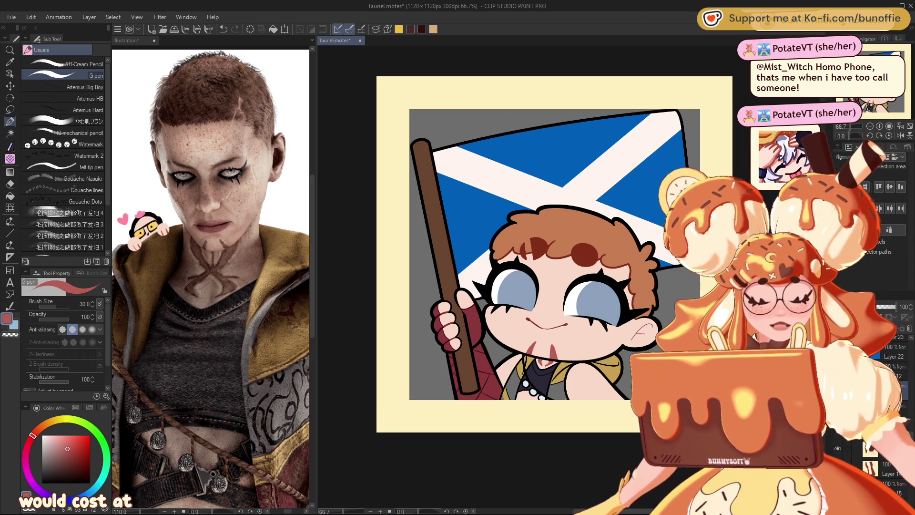
{"action": "key", "text": "ctrl+plus"}
{"action": "key", "text": "ctrl+plus"}
{"action": "left_click_drag", "start_coordinate": [890, 87], "coordinate": [890, 86]}
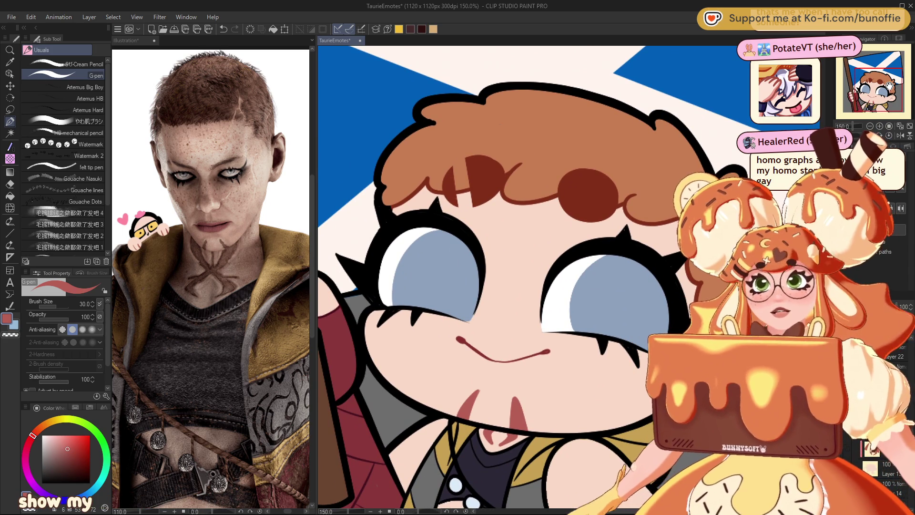
Step: With the Lasso tool at 100% zoom, clear the grey-blue iris fill from both eyes
{"action": "left_click", "coordinate": [12, 109]}
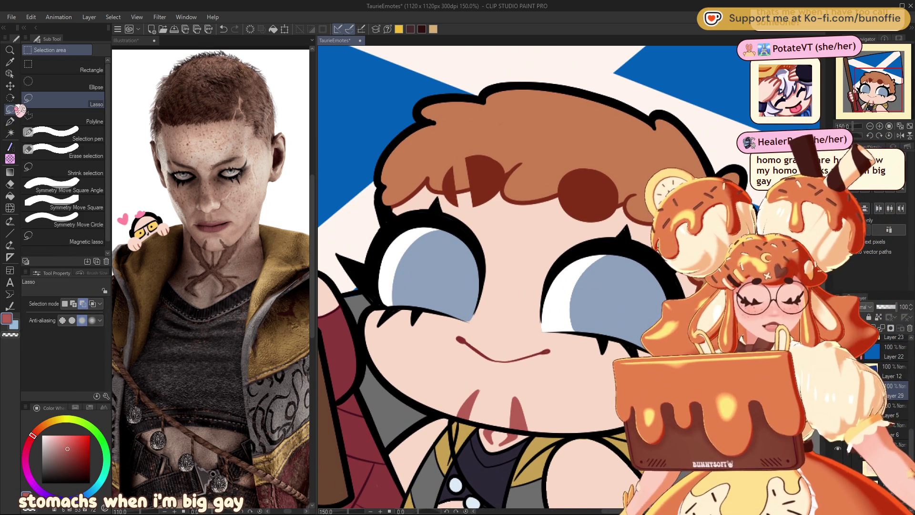
{"action": "key", "text": "ctrl+minus"}
{"action": "key", "text": "ctrl+minus"}
{"action": "key", "text": "ctrl+minus"}
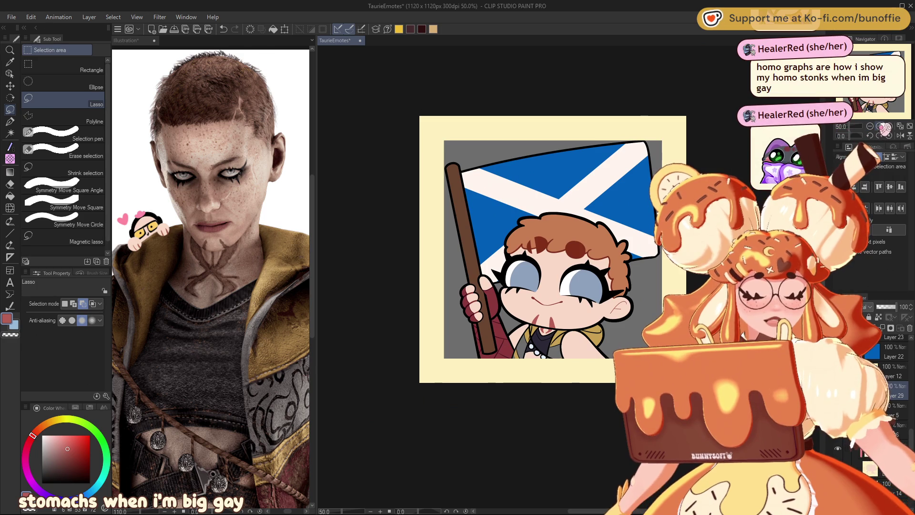
{"action": "left_click", "coordinate": [892, 100]}
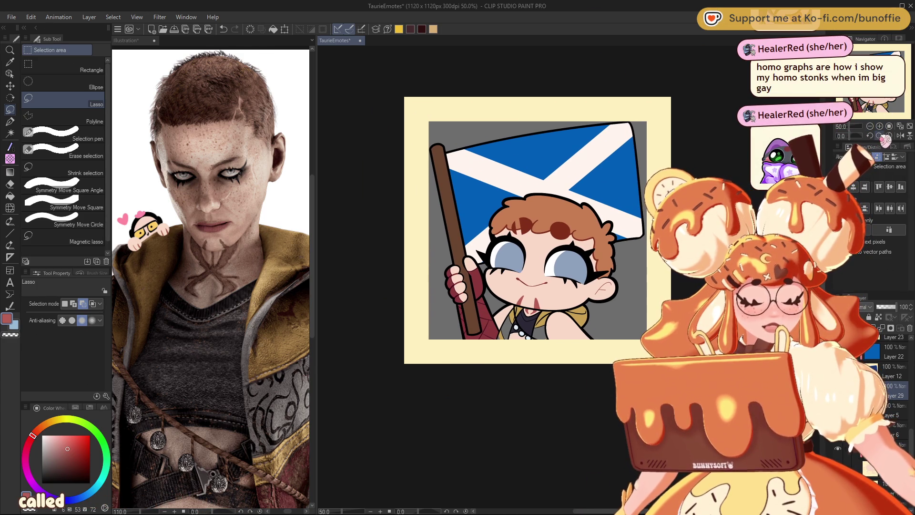
{"action": "key", "text": "ctrl+plus"}
{"action": "key", "text": "ctrl+plus"}
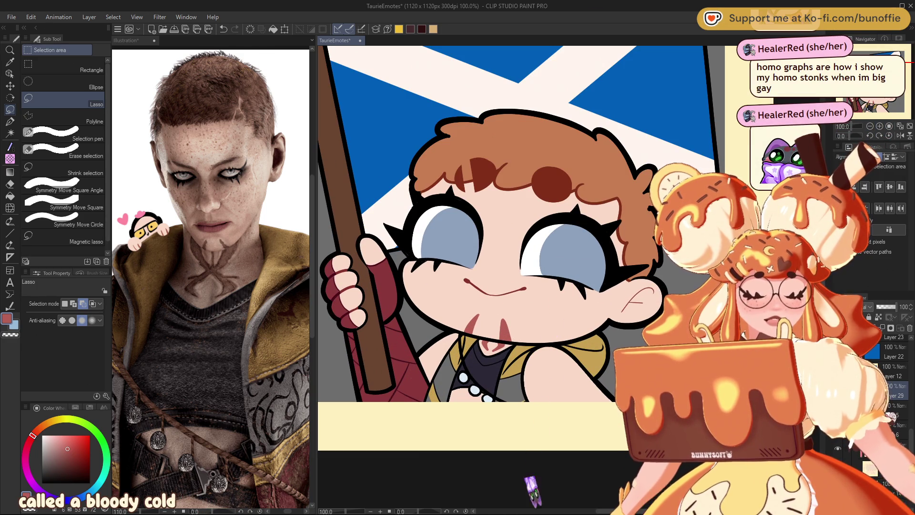
{"action": "key", "text": "ctrl+z"}
{"action": "key", "text": "ctrl+z"}
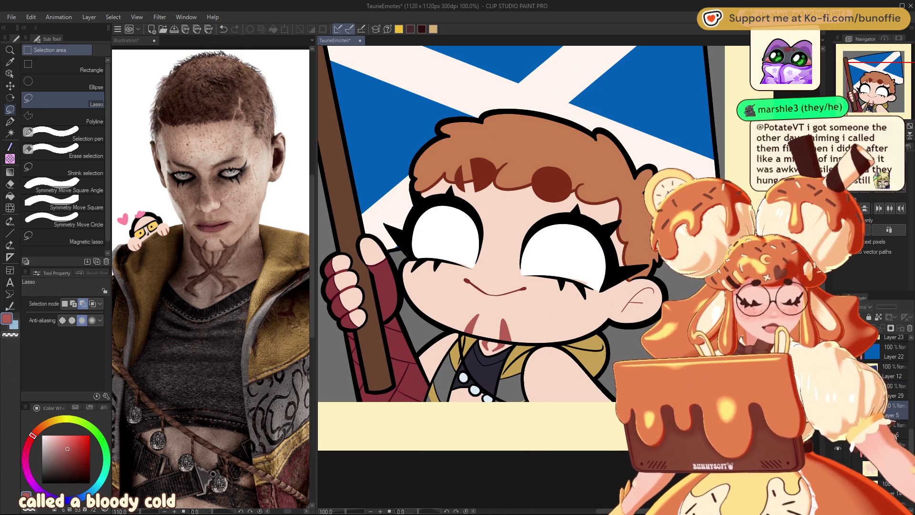
Step: Switch to the G-pen and zoom to 400% on the character's right eye
{"action": "left_click", "coordinate": [10, 122]}
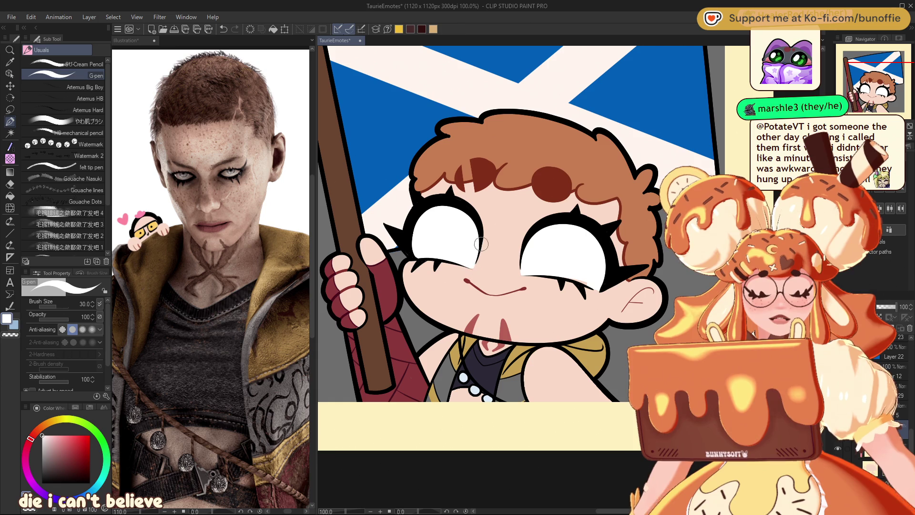
{"action": "key", "text": "ctrl+plus"}
{"action": "key", "text": "ctrl+plus"}
{"action": "key", "text": "ctrl+plus"}
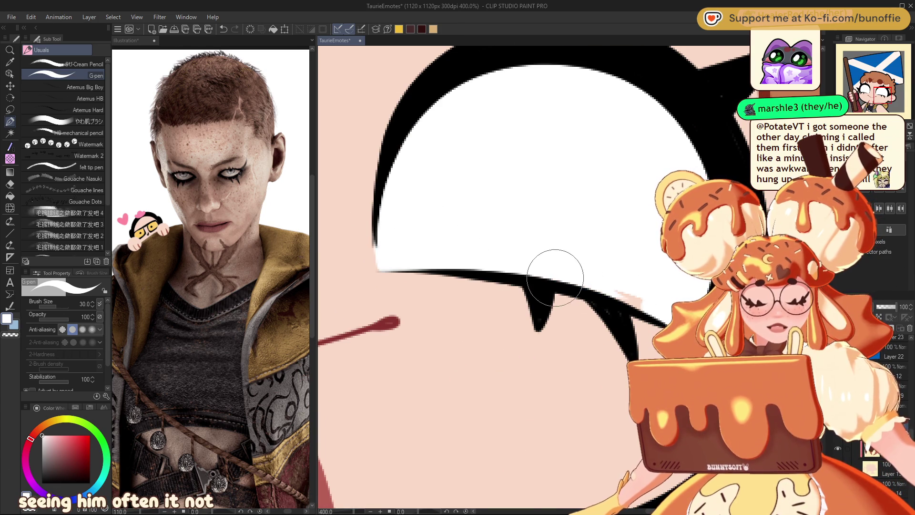
{"action": "scroll", "coordinate": [501, 276], "scroll_direction": "up", "scroll_amount": 2}
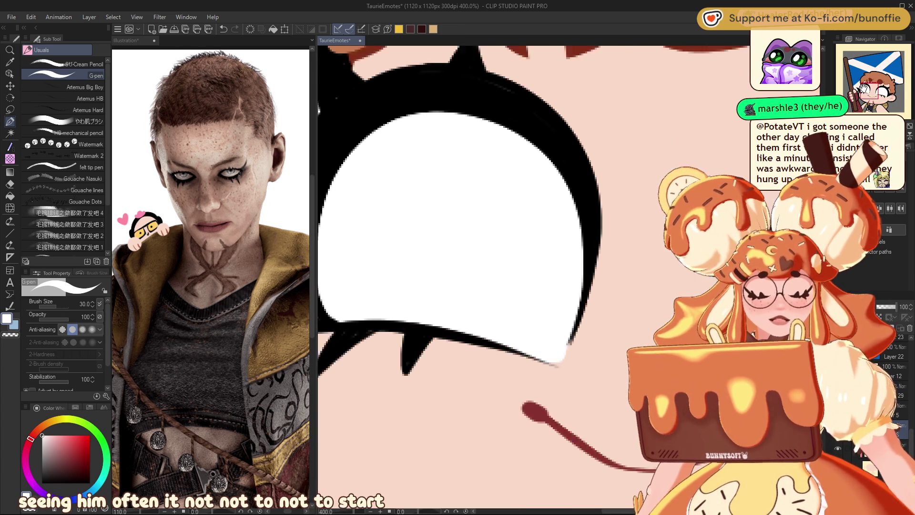
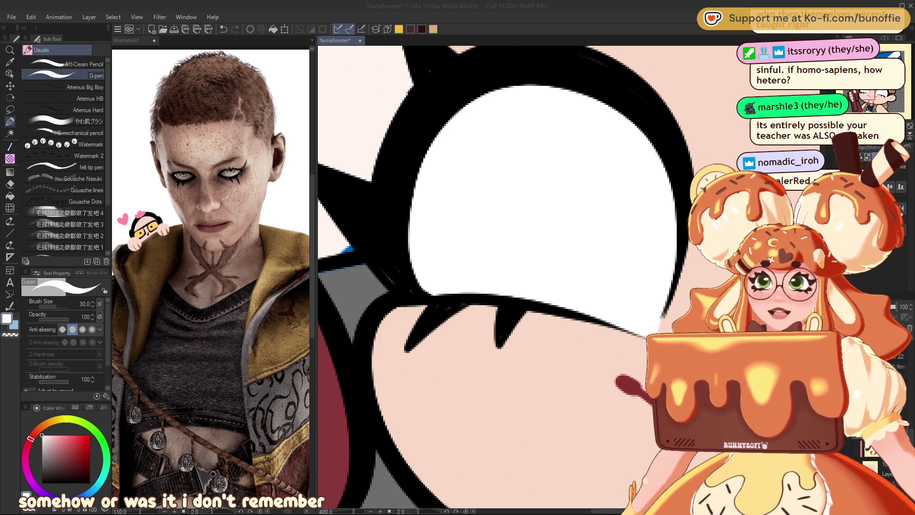
Step: Save the emote document with Ctrl+S, then try a grey-blue fill in the eye's iris
{"action": "left_click_drag", "start_coordinate": [500, 286], "coordinate": [515, 299]}
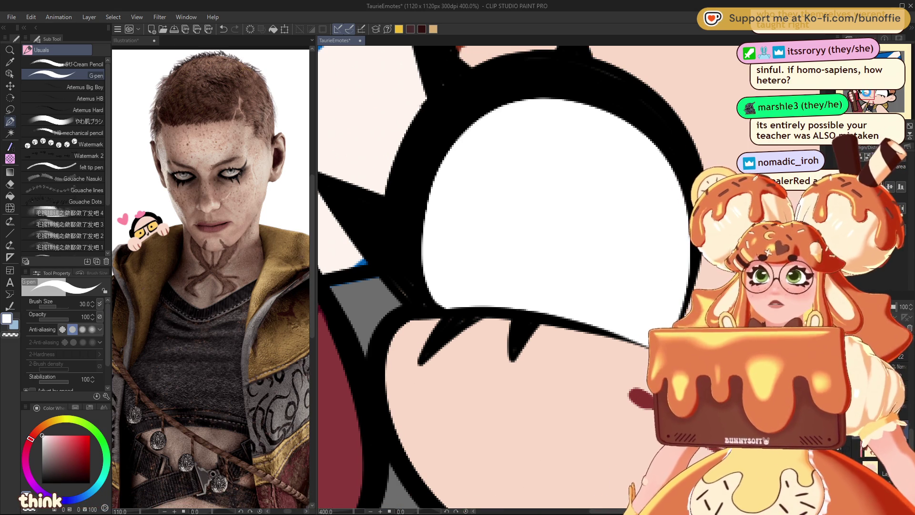
{"action": "key", "text": "ctrl+s"}
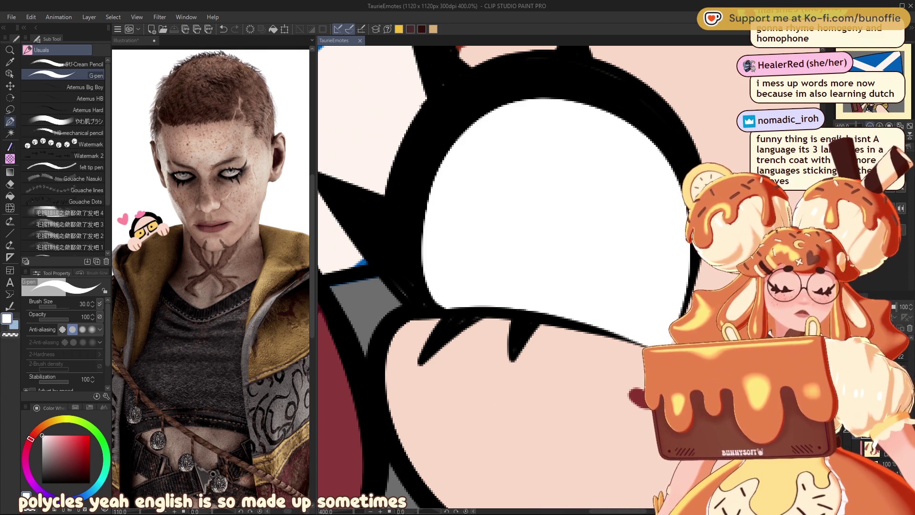
{"action": "scroll", "coordinate": [567, 258], "scroll_direction": "down", "scroll_amount": 3}
{"action": "left_click", "coordinate": [567, 257]}
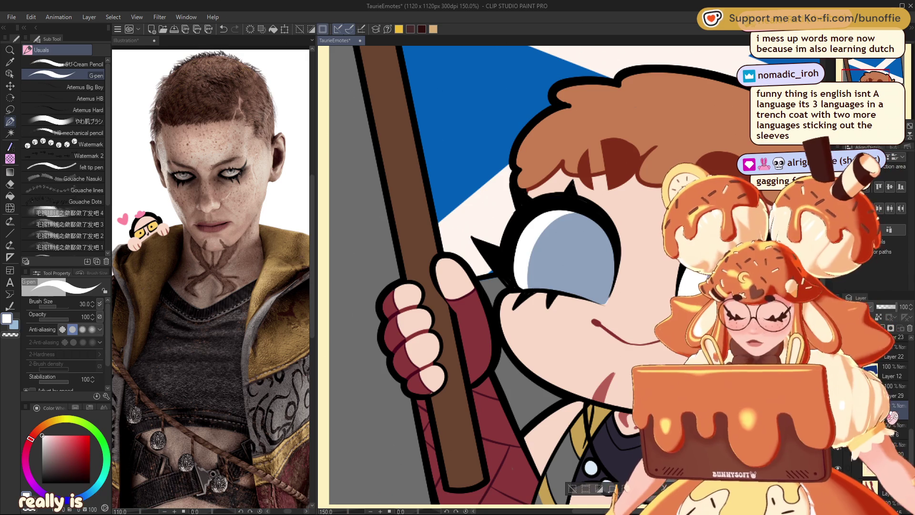
Step: Pick the iris grey-blue as the drawing colour and undo the trial fill, leaving the eye white
{"action": "key", "text": "ctrl+z"}
{"action": "key", "text": "ctrl+y"}
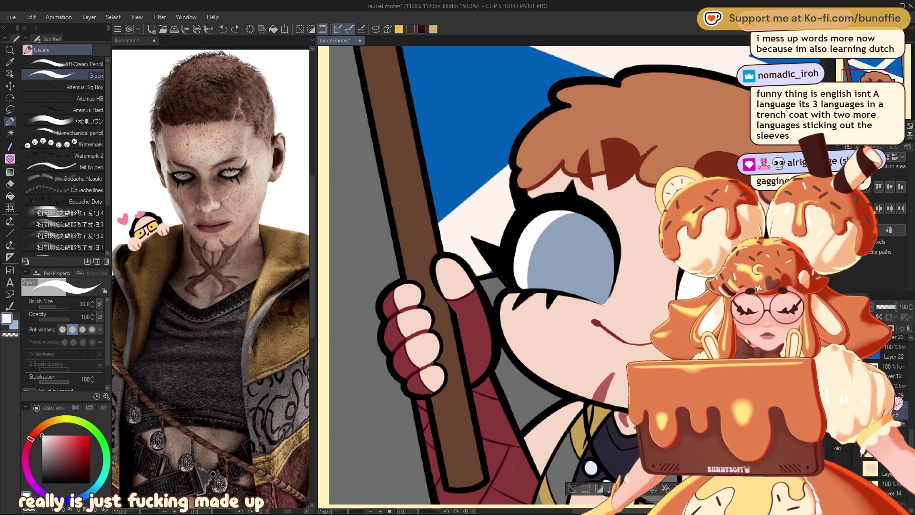
{"action": "left_click", "coordinate": [582, 266], "text": "alt"}
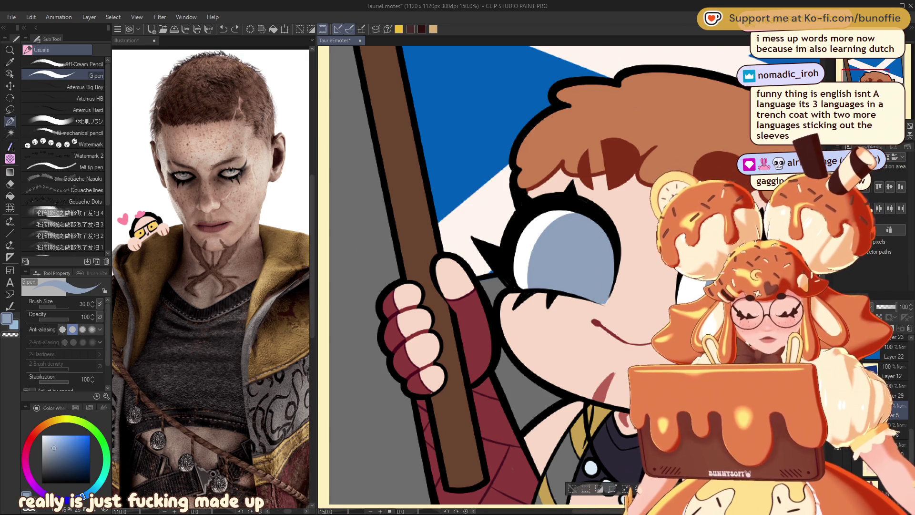
{"action": "key", "text": "ctrl+z"}
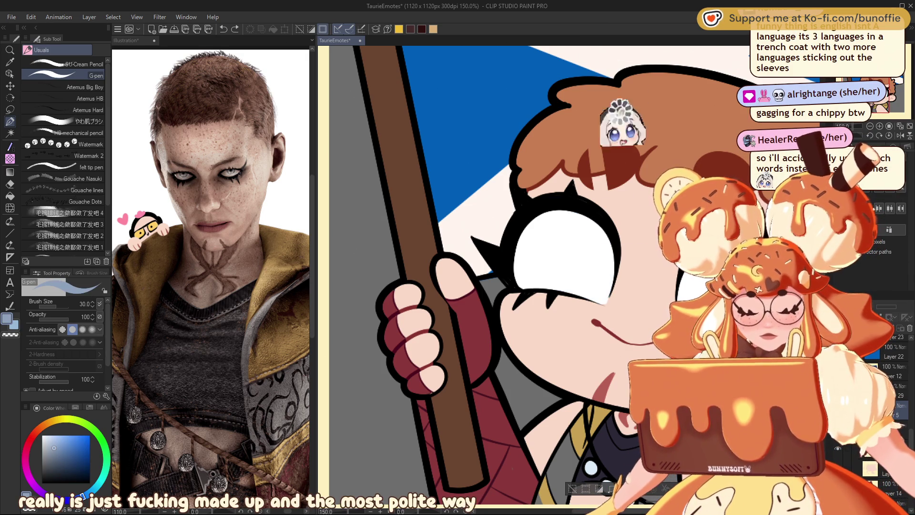
{"action": "mouse_move", "coordinate": [615, 437]}
{"action": "left_mouse_down"}
{"action": "mouse_move", "coordinate": [609, 210]}
{"action": "mouse_move", "coordinate": [592, 355]}
{"action": "left_mouse_up"}
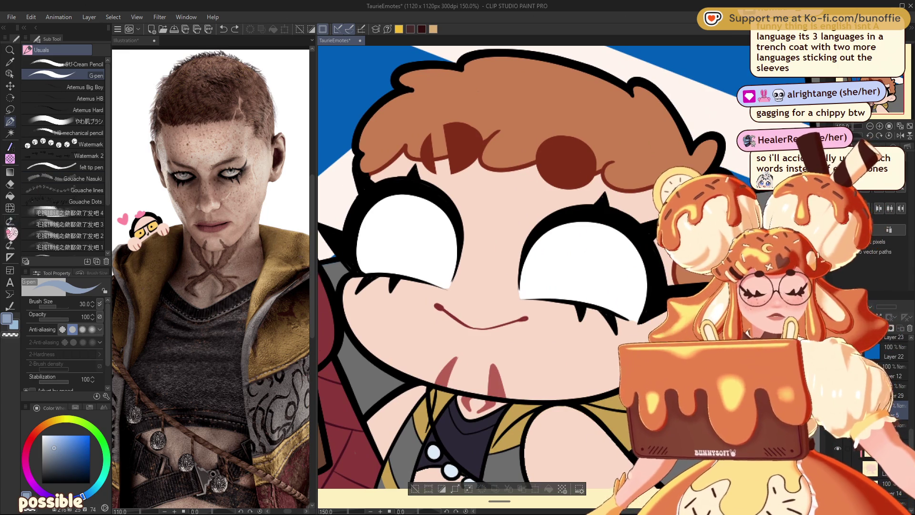
Step: On a new layer, draw a filled grey-blue ellipse over the left eye with the Figure tool
{"action": "left_click", "coordinate": [10, 172]}
{"action": "left_click", "coordinate": [9, 233]}
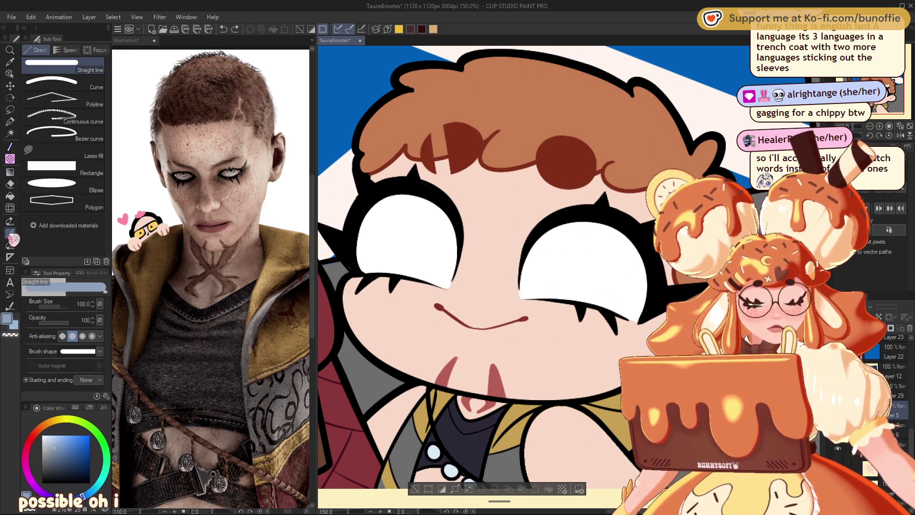
{"action": "left_click", "coordinate": [71, 183]}
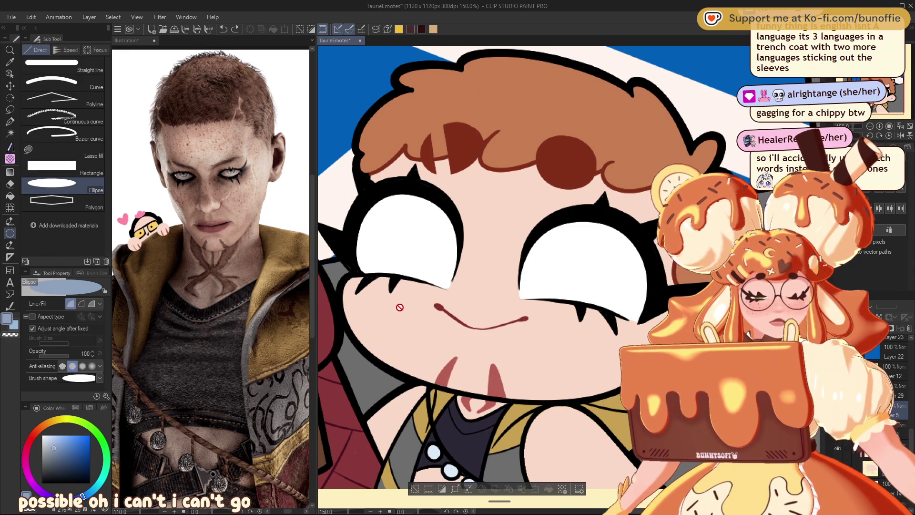
{"action": "key", "text": "ctrl+shift+n"}
{"action": "left_click_drag", "start_coordinate": [389, 289], "coordinate": [502, 174]}
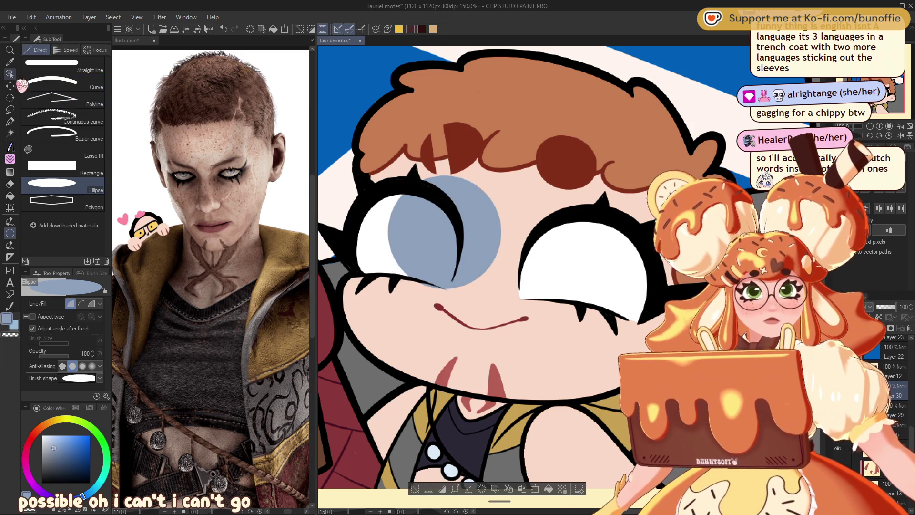
Step: Move the iris ellipse down-left into the eye and scale it to 86%
{"action": "key", "text": "k"}
{"action": "left_click_drag", "start_coordinate": [466, 250], "coordinate": [434, 266]}
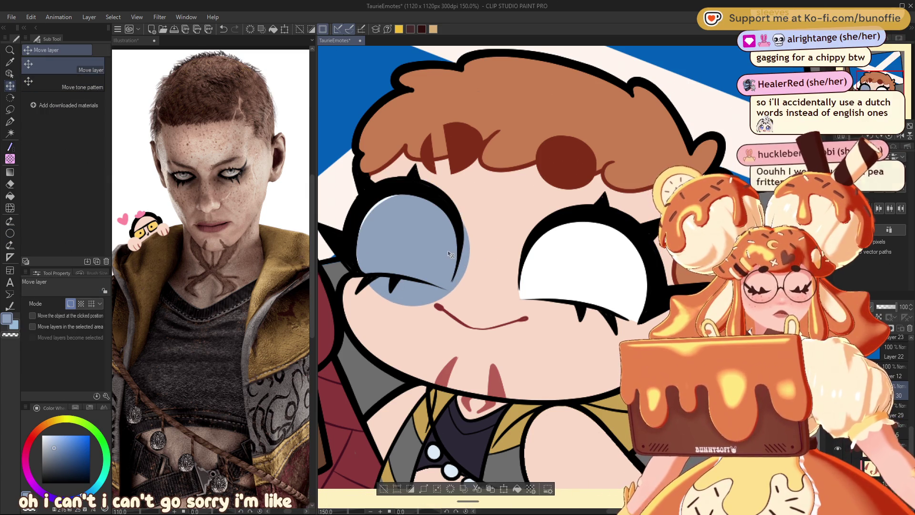
{"action": "key", "text": "ctrl+t"}
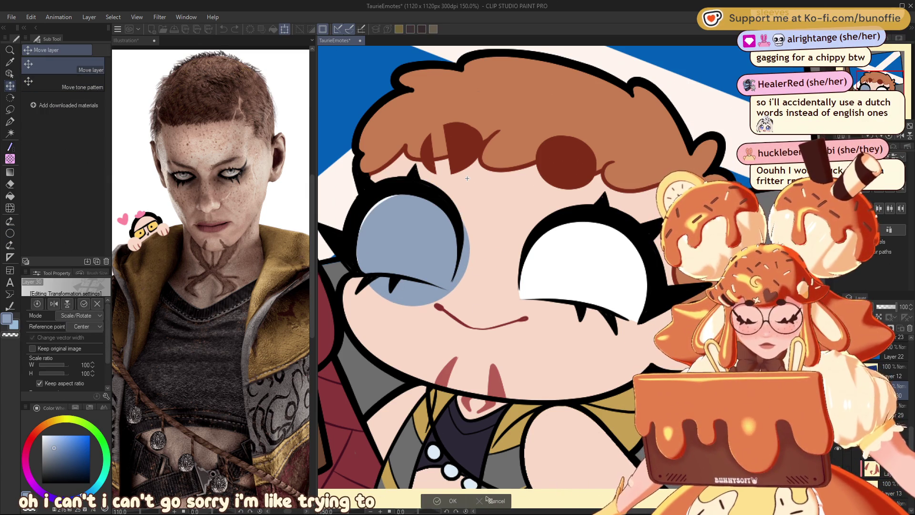
{"action": "left_click_drag", "start_coordinate": [470, 258], "coordinate": [453, 263]}
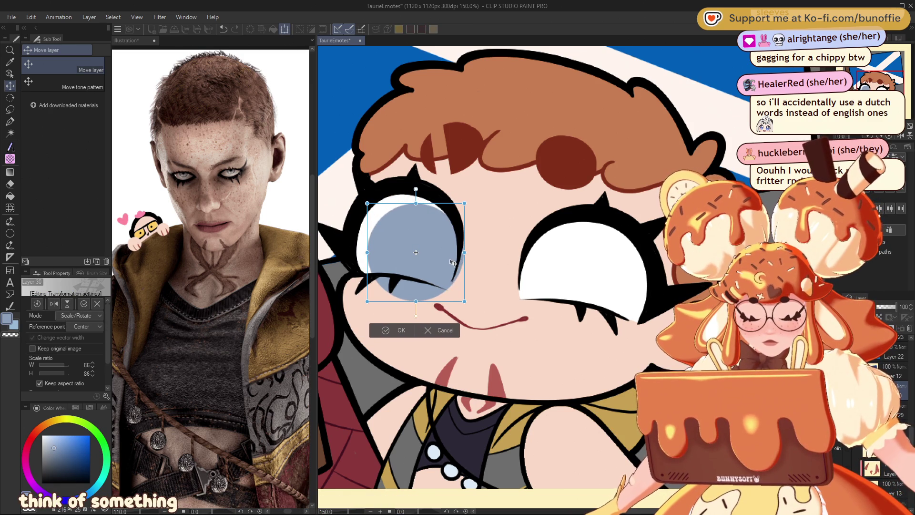
{"action": "key", "text": "Return"}
{"action": "scroll", "coordinate": [570, 277], "scroll_direction": "up", "scroll_amount": 5}
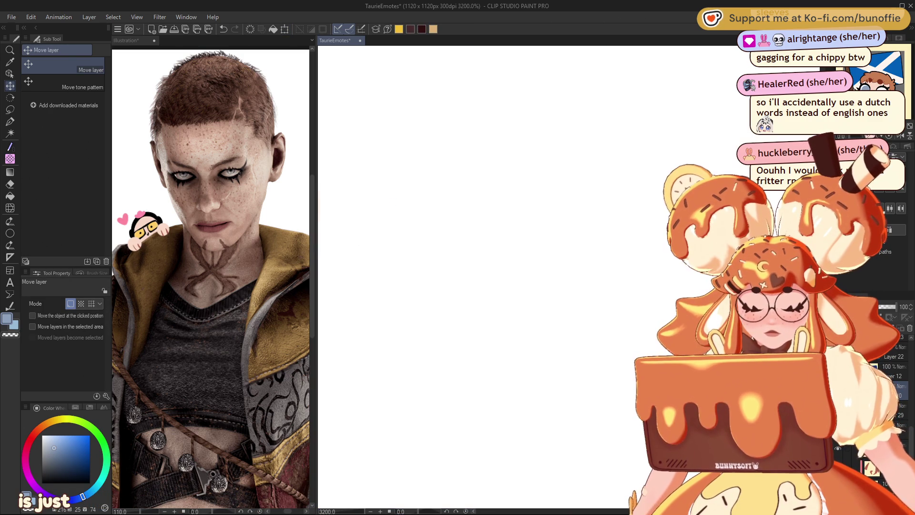
{"action": "scroll", "coordinate": [570, 279], "scroll_direction": "down", "scroll_amount": 4}
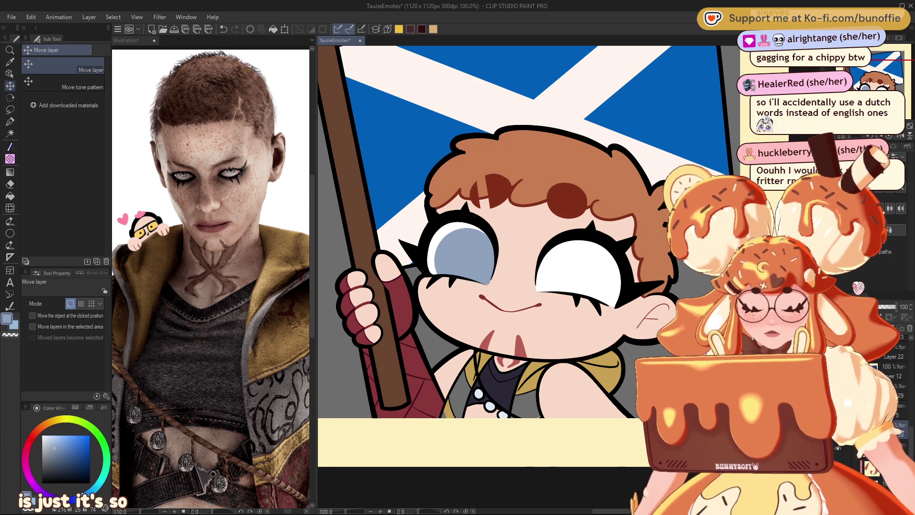
{"action": "scroll", "coordinate": [570, 279], "scroll_direction": "down", "scroll_amount": 3}
{"action": "scroll", "coordinate": [569, 277], "scroll_direction": "down", "scroll_amount": 2}
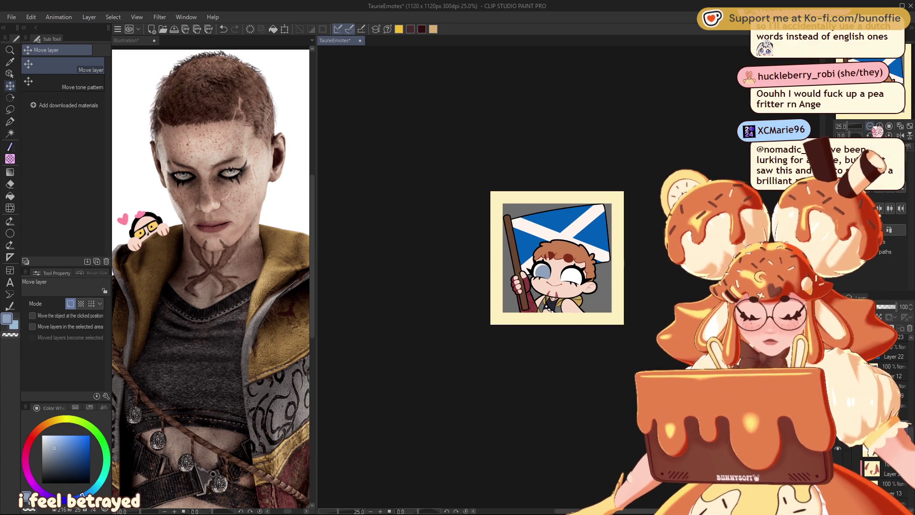
{"action": "scroll", "coordinate": [569, 277], "scroll_direction": "down", "scroll_amount": 1}
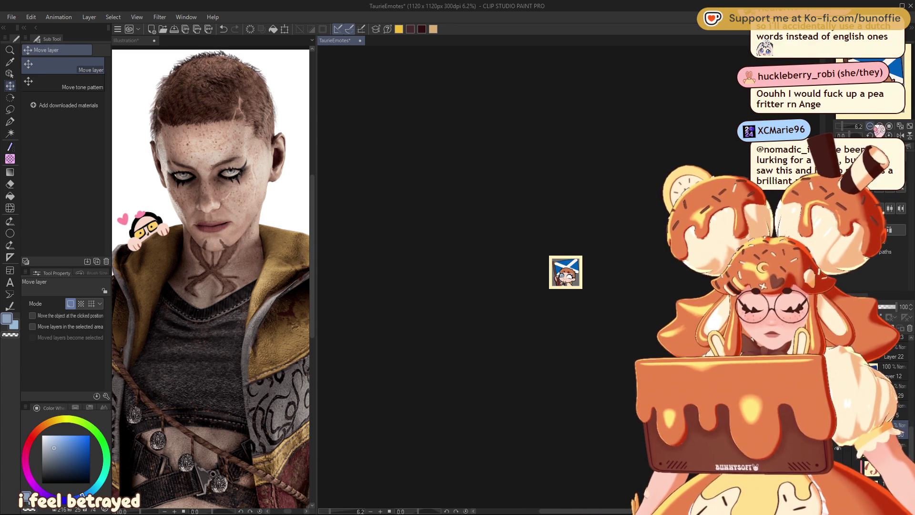
{"action": "scroll", "coordinate": [569, 277], "scroll_direction": "up", "scroll_amount": 5}
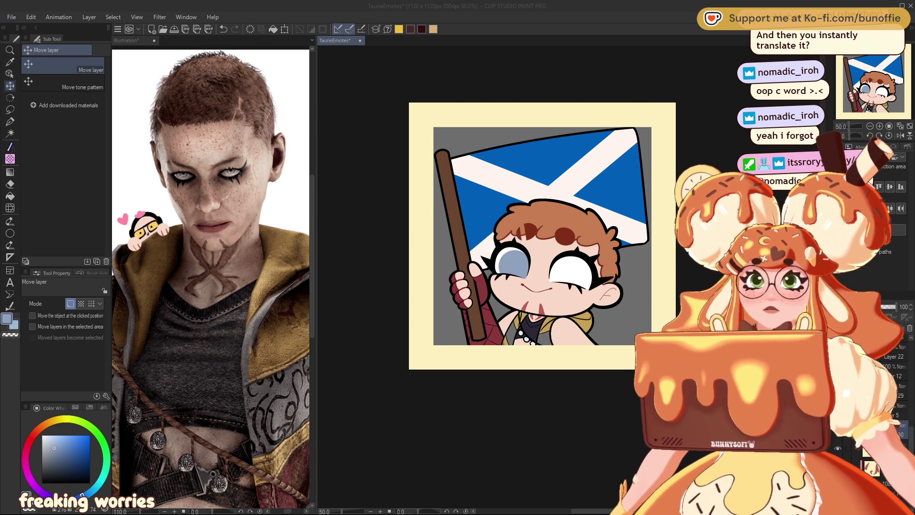
Step: Nudge the copied iris upward into the right eye and check both eyes in a mirrored view
{"action": "left_click", "coordinate": [9, 122]}
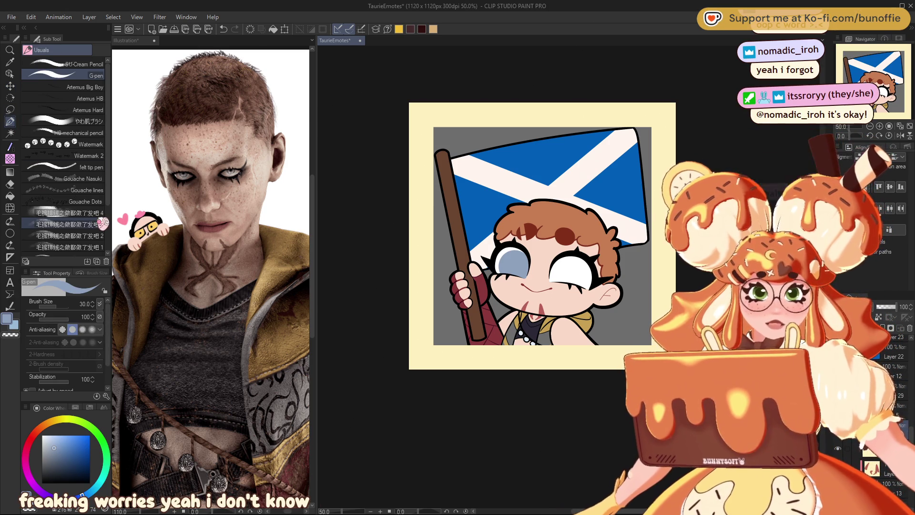
{"action": "left_click_drag", "start_coordinate": [543, 236], "coordinate": [527, 241]}
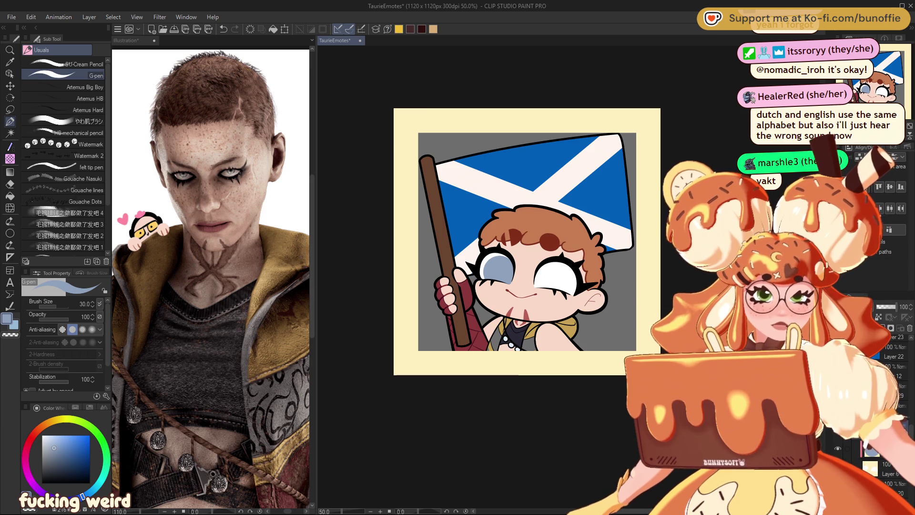
{"action": "left_click", "coordinate": [10, 86]}
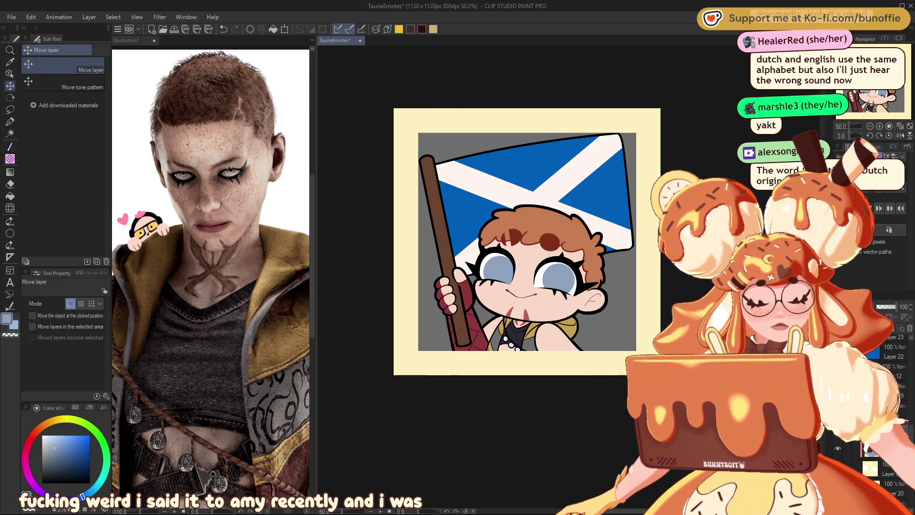
{"action": "key", "text": "ctrl+t"}
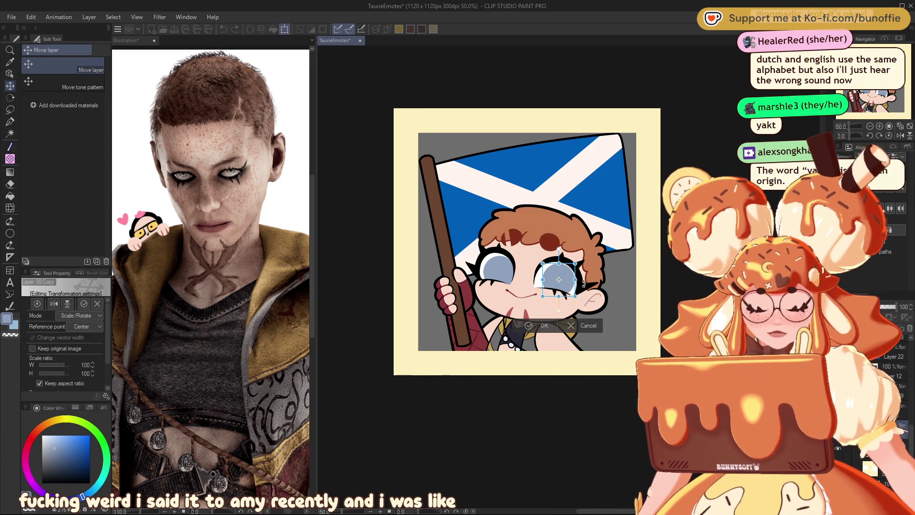
{"action": "left_click_drag", "start_coordinate": [574, 292], "coordinate": [569, 285]}
{"action": "key", "text": "Return"}
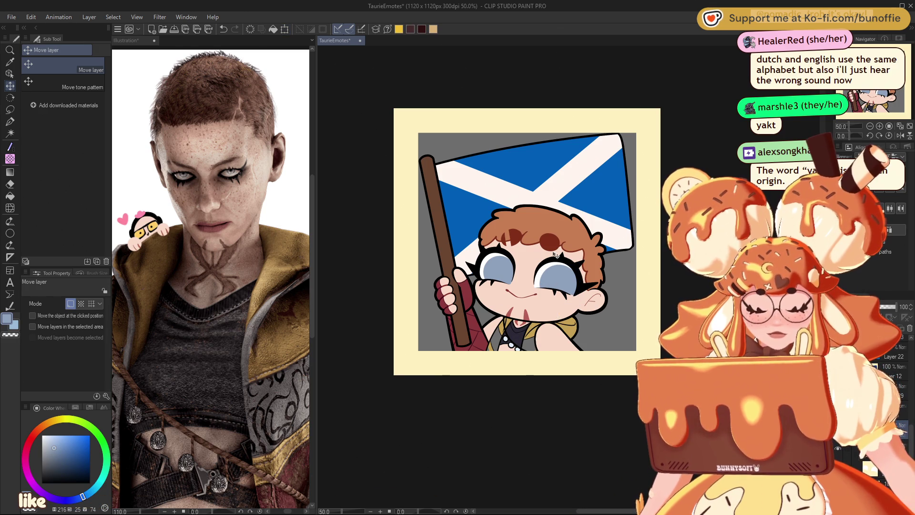
{"action": "left_click", "coordinate": [899, 136]}
{"action": "left_click", "coordinate": [900, 135]}
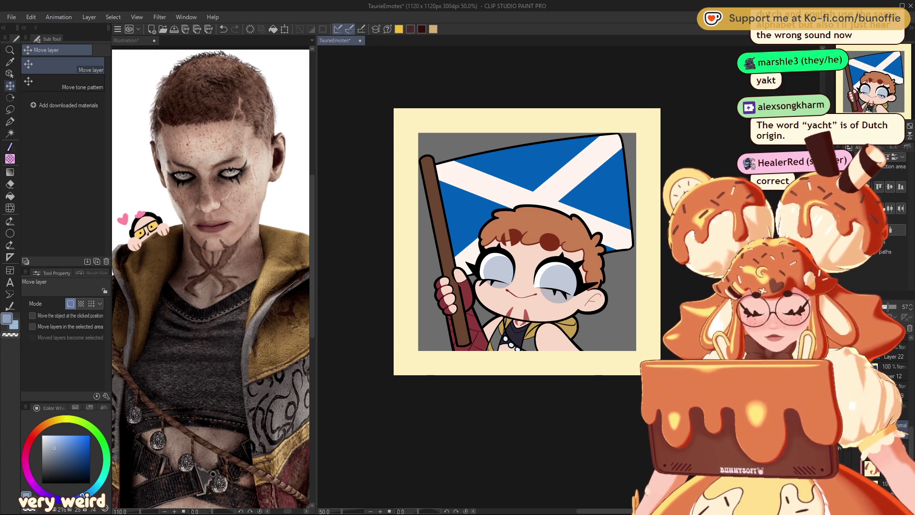
{"action": "scroll", "coordinate": [525, 267], "scroll_direction": "up", "scroll_amount": 5}
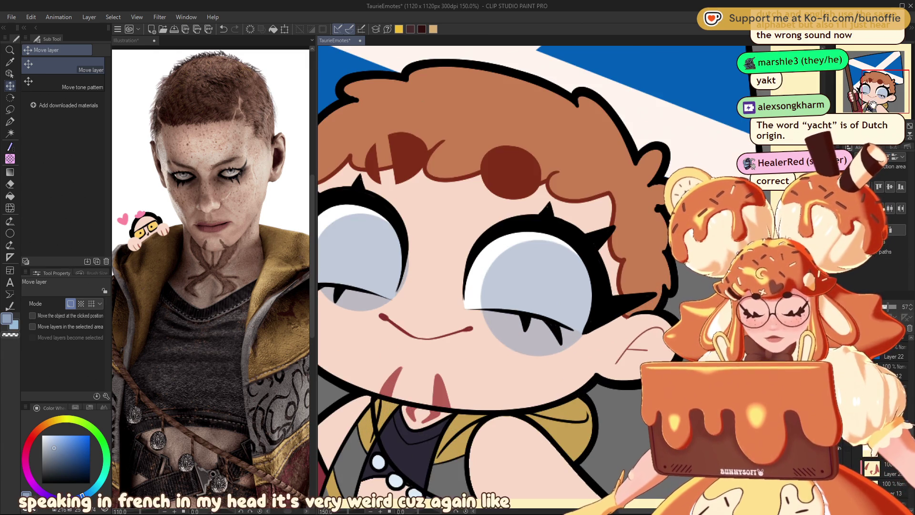
Step: Erase the grey-blue spill under both eyes' lashes and set the eye colour layer to 100% opacity
{"action": "key", "text": "e"}
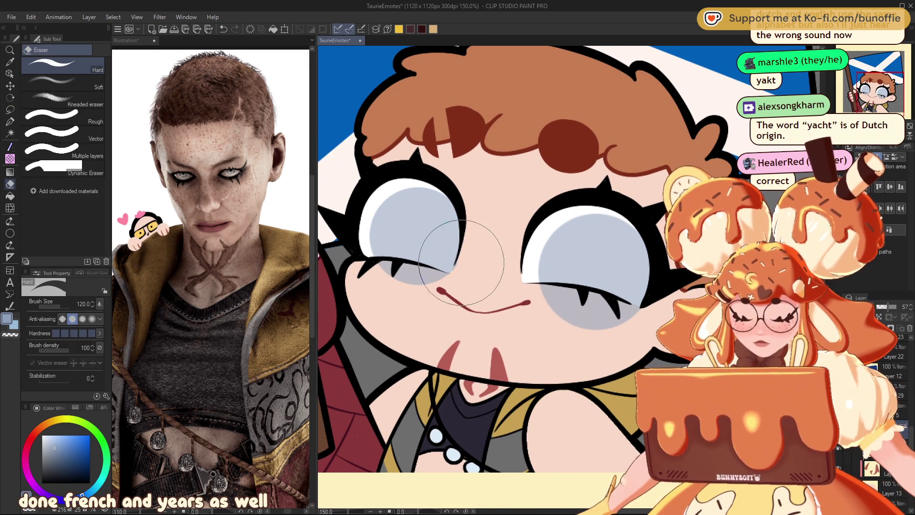
{"action": "left_click", "coordinate": [403, 271]}
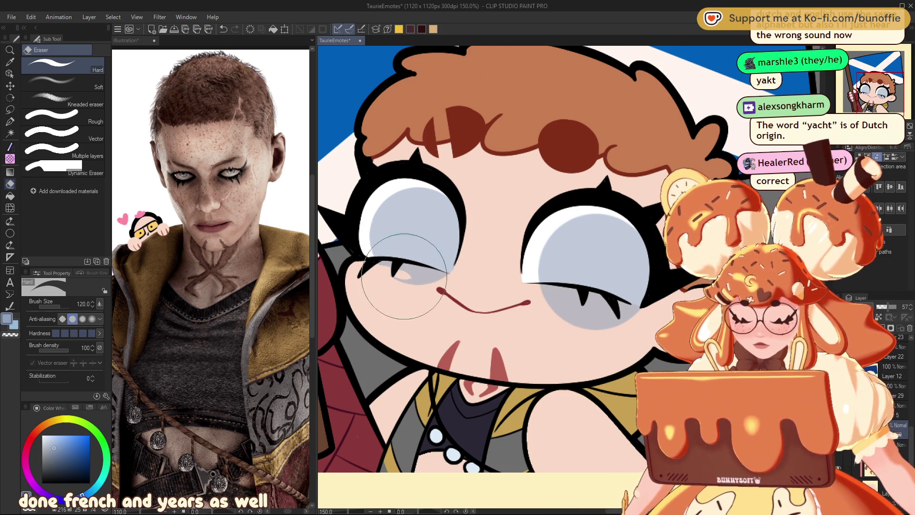
{"action": "mouse_move", "coordinate": [395, 270]}
{"action": "left_mouse_down"}
{"action": "mouse_move", "coordinate": [439, 279]}
{"action": "mouse_move", "coordinate": [429, 274]}
{"action": "mouse_move", "coordinate": [409, 296]}
{"action": "mouse_move", "coordinate": [436, 306]}
{"action": "mouse_move", "coordinate": [403, 281]}
{"action": "mouse_move", "coordinate": [434, 289]}
{"action": "left_mouse_up"}
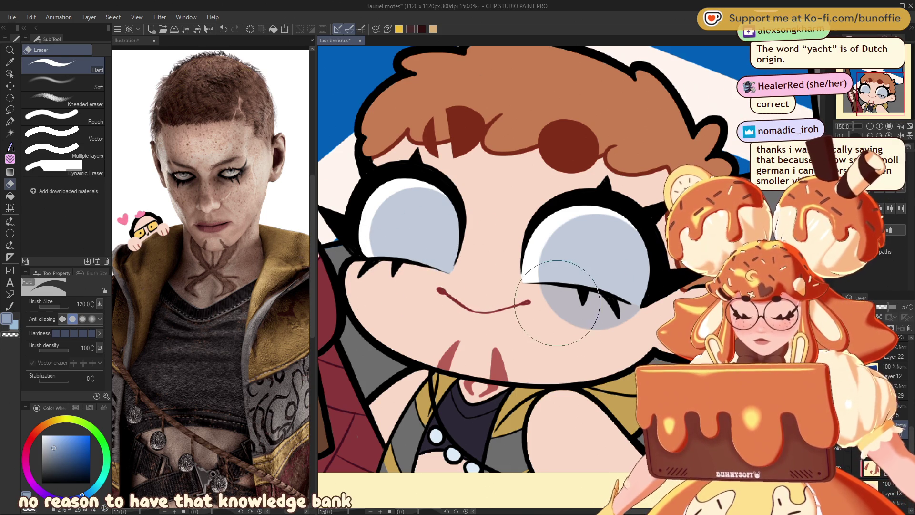
{"action": "mouse_move", "coordinate": [541, 306]}
{"action": "left_mouse_down"}
{"action": "mouse_move", "coordinate": [542, 316]}
{"action": "mouse_move", "coordinate": [552, 289]}
{"action": "mouse_move", "coordinate": [587, 274]}
{"action": "mouse_move", "coordinate": [603, 299]}
{"action": "left_mouse_up"}
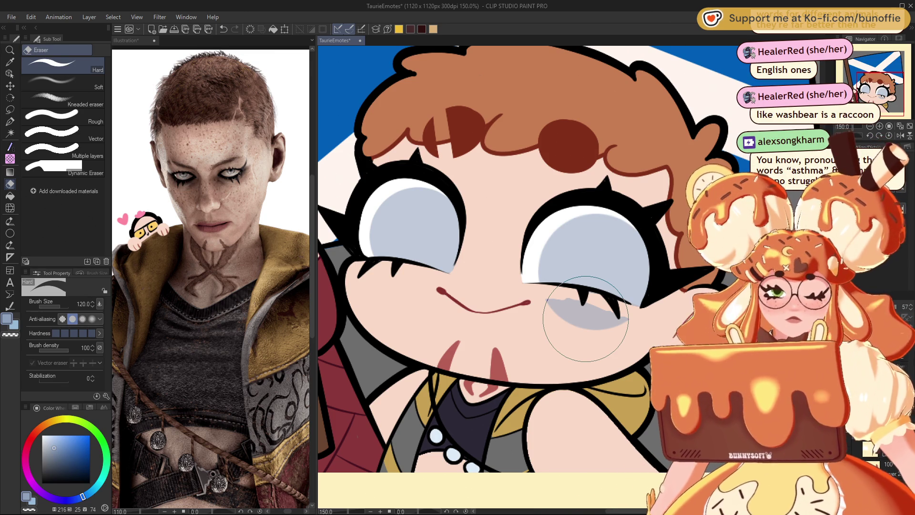
{"action": "left_click_drag", "start_coordinate": [579, 327], "coordinate": [612, 337]}
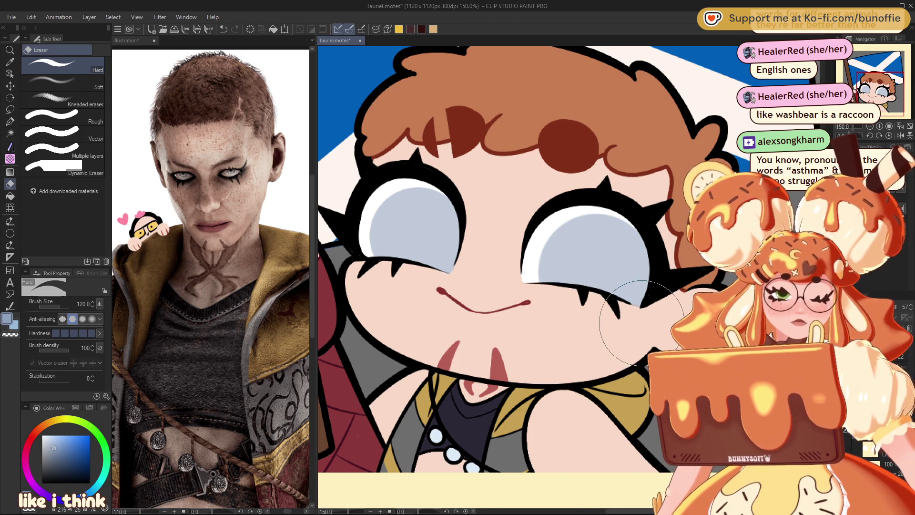
{"action": "left_click", "coordinate": [896, 307]}
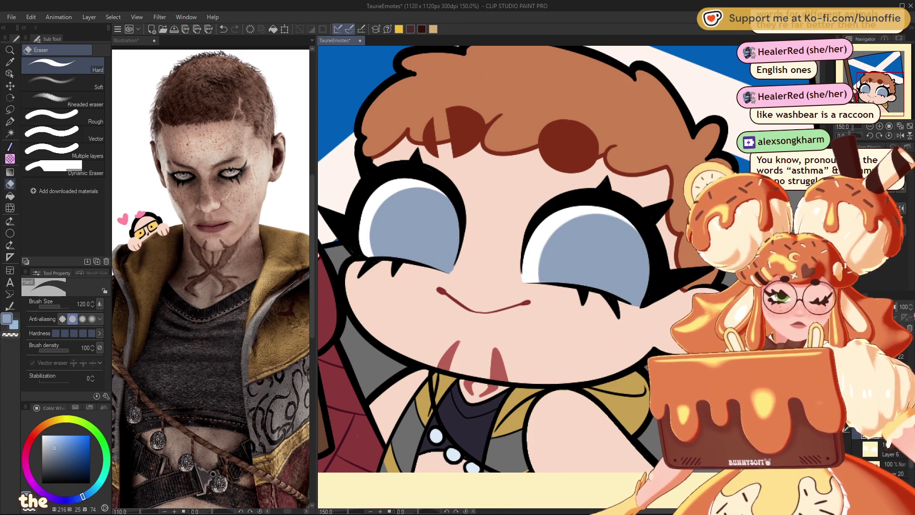
{"action": "key", "text": "ctrl+minus"}
{"action": "key", "text": "ctrl+minus"}
{"action": "key", "text": "ctrl+minus"}
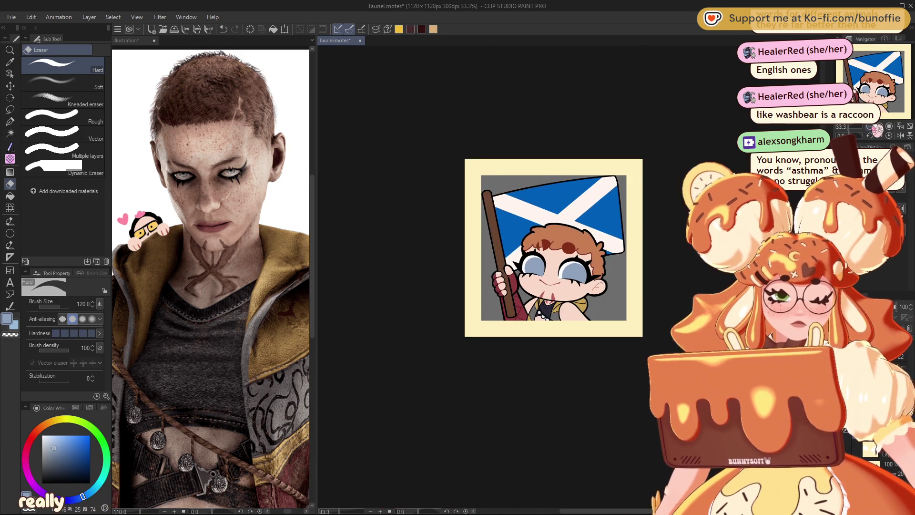
{"action": "key", "text": "ctrl+minus"}
{"action": "key", "text": "ctrl+plus"}
{"action": "key", "text": "ctrl+plus"}
{"action": "key", "text": "ctrl+plus"}
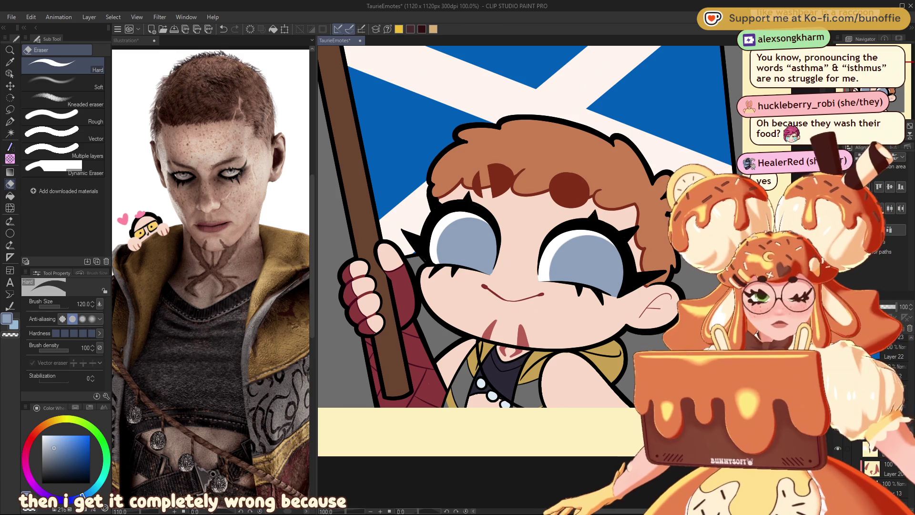
Step: Lasso the left-hand eye and shade it with a dark blue foreground-to-transparent gradient from the top
{"action": "key", "text": "p"}
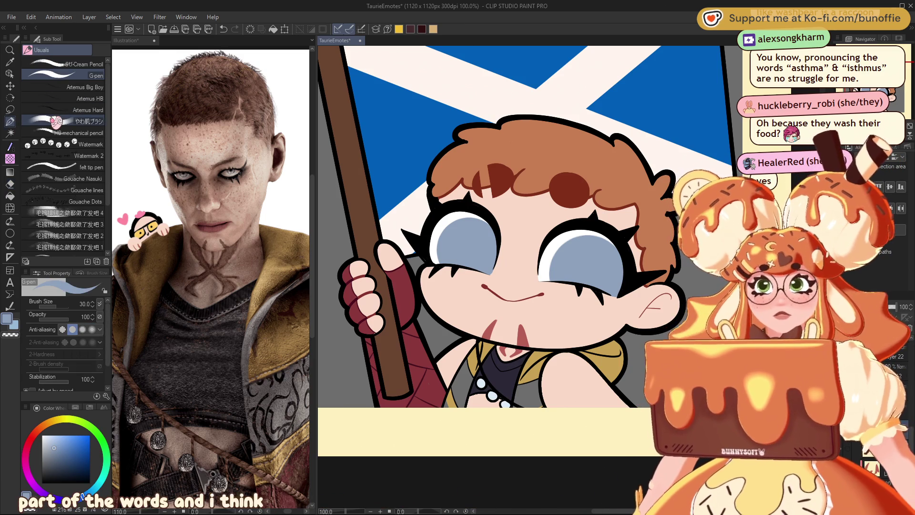
{"action": "mouse_move", "coordinate": [524, 238]}
{"action": "left_mouse_down"}
{"action": "mouse_move", "coordinate": [472, 269]}
{"action": "mouse_move", "coordinate": [488, 231]}
{"action": "left_mouse_up"}
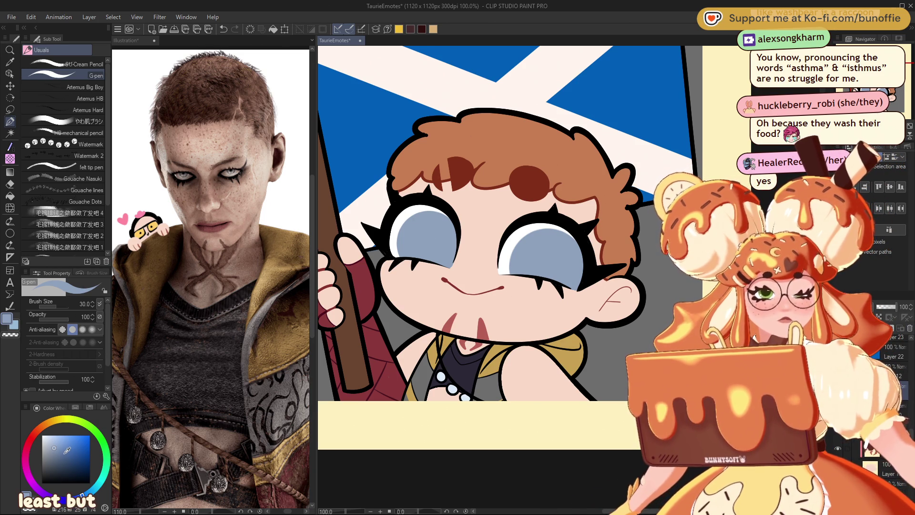
{"action": "left_click", "coordinate": [71, 456]}
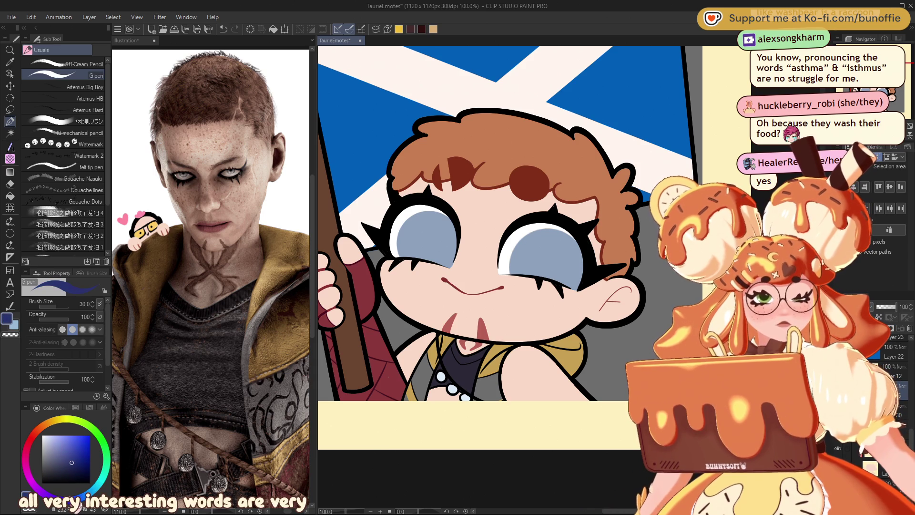
{"action": "left_click", "coordinate": [10, 110]}
{"action": "mouse_move", "coordinate": [448, 203]}
{"action": "left_mouse_down"}
{"action": "mouse_move", "coordinate": [422, 205]}
{"action": "mouse_move", "coordinate": [472, 274]}
{"action": "mouse_move", "coordinate": [470, 199]}
{"action": "left_mouse_up"}
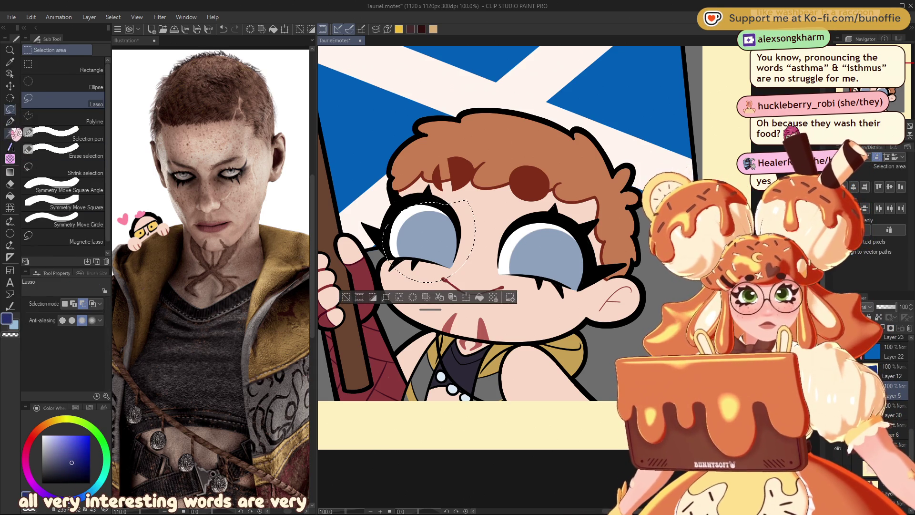
{"action": "left_click", "coordinate": [10, 171]}
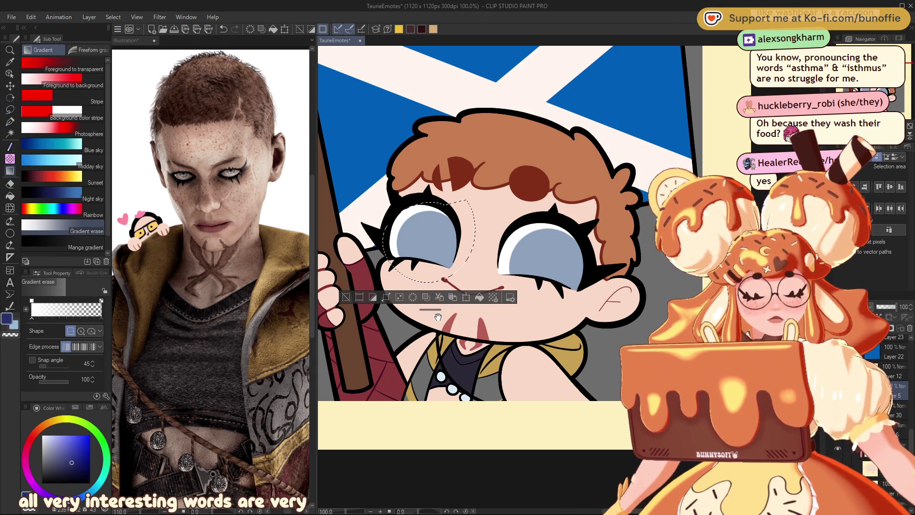
{"action": "left_click", "coordinate": [62, 64]}
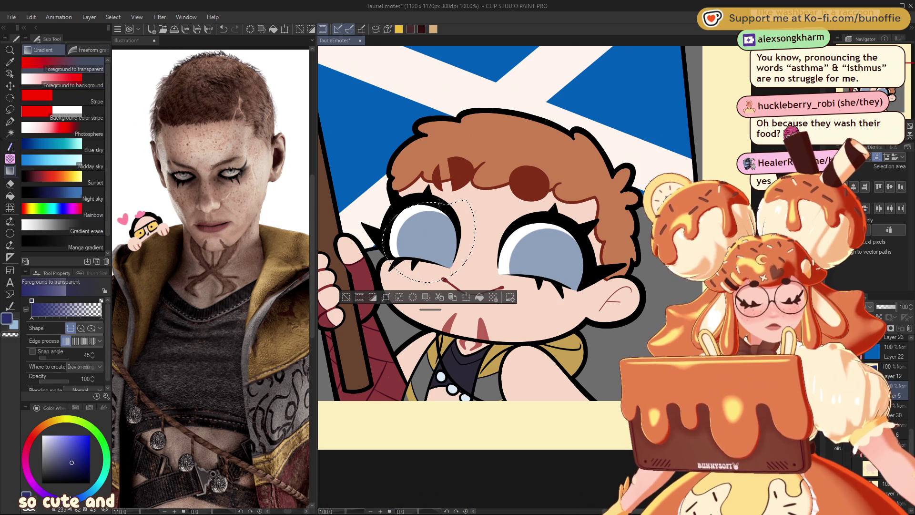
{"action": "left_click_drag", "start_coordinate": [437, 205], "coordinate": [432, 264]}
{"action": "left_click", "coordinate": [349, 300]}
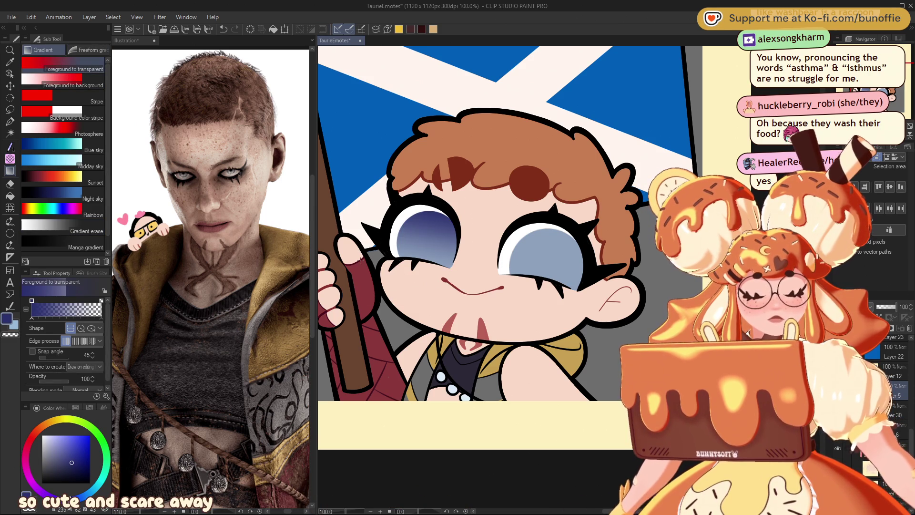
Step: Lasso the right-hand eye and shade it with the same dark blue fading gradient
{"action": "left_click", "coordinate": [10, 109]}
{"action": "mouse_move", "coordinate": [573, 224]}
{"action": "left_mouse_down"}
{"action": "mouse_move", "coordinate": [513, 294]}
{"action": "mouse_move", "coordinate": [582, 218]}
{"action": "left_mouse_up"}
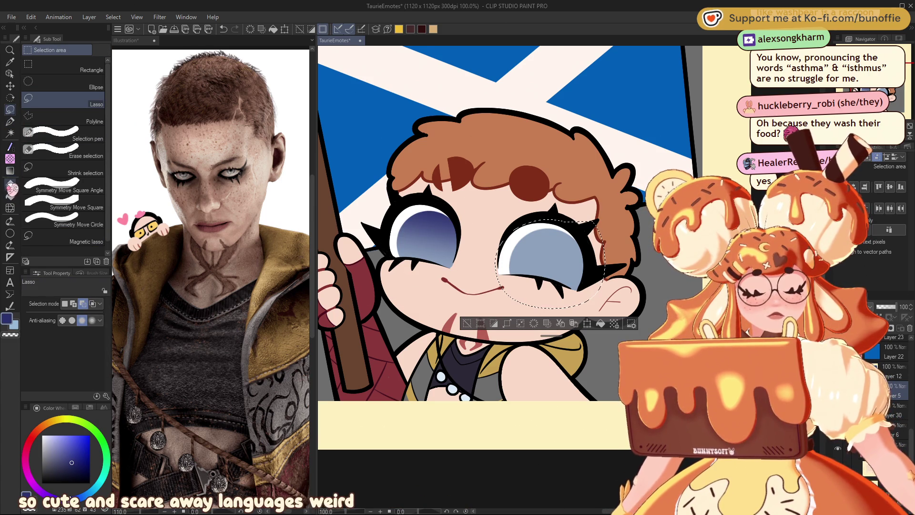
{"action": "left_click", "coordinate": [11, 171]}
{"action": "mouse_move", "coordinate": [557, 224]}
{"action": "left_mouse_down"}
{"action": "mouse_move", "coordinate": [548, 286]}
{"action": "mouse_move", "coordinate": [547, 277]}
{"action": "left_mouse_up"}
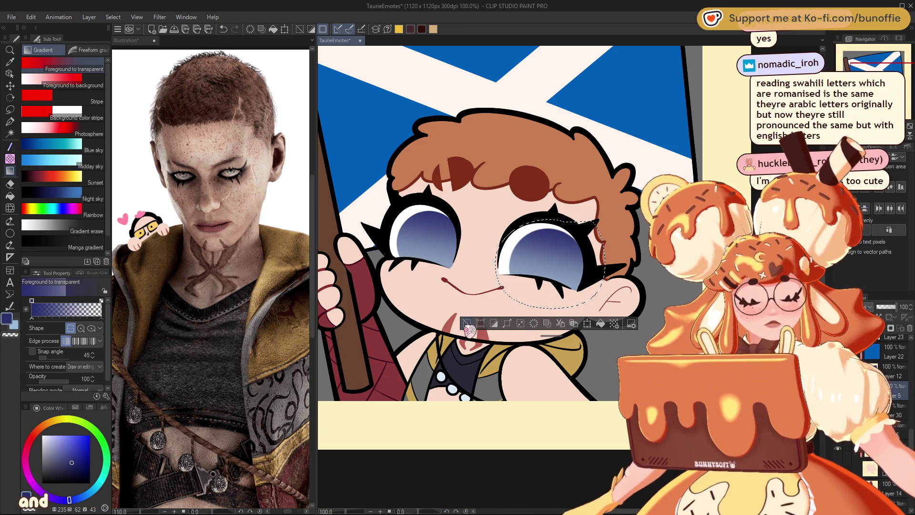
{"action": "left_click", "coordinate": [467, 324]}
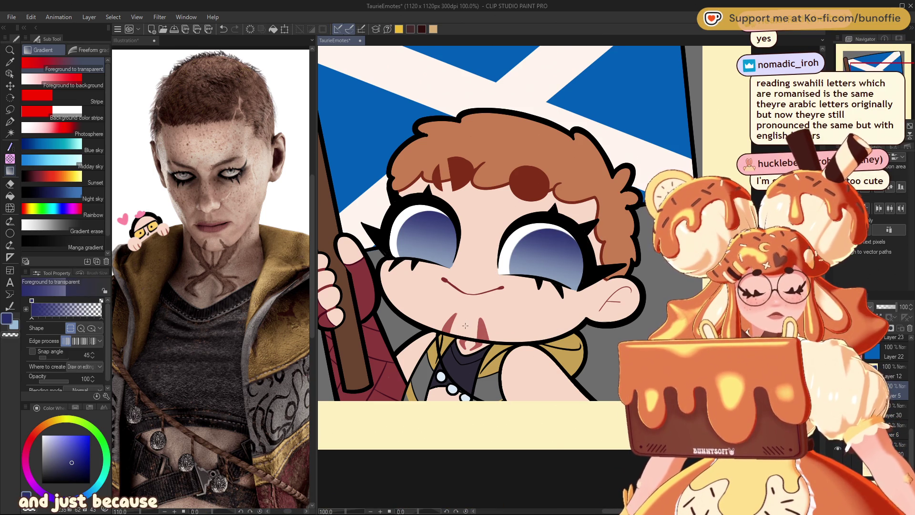
Step: Draw a near-black filled ellipse as a pupil in the left-hand eye
{"action": "left_click", "coordinate": [402, 204], "text": "alt"}
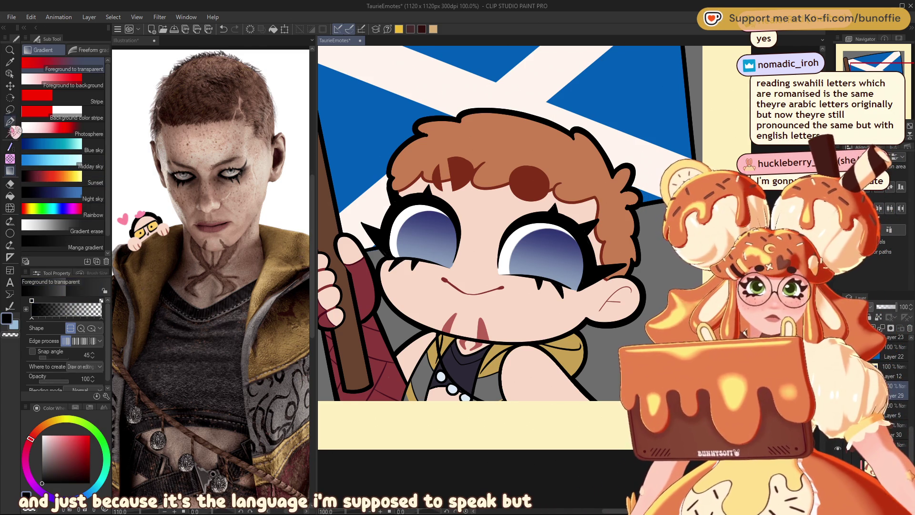
{"action": "left_click", "coordinate": [12, 233]}
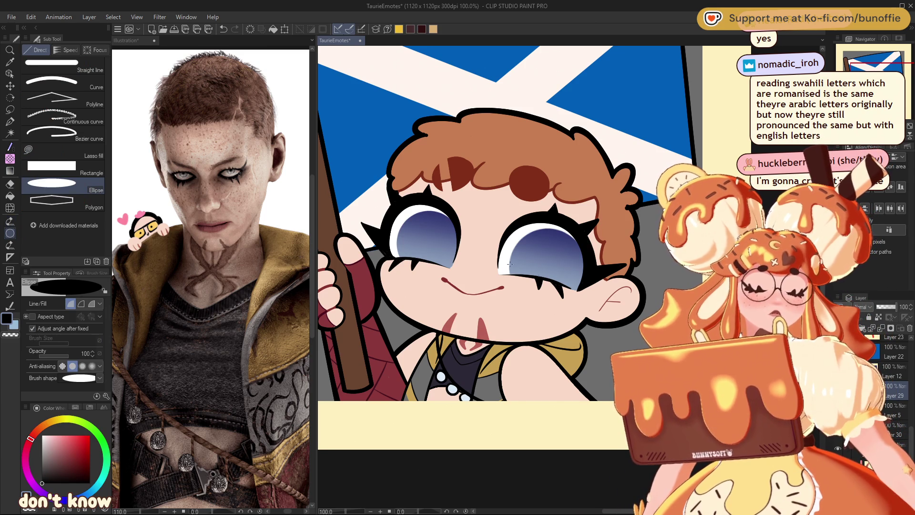
{"action": "left_click_drag", "start_coordinate": [421, 228], "coordinate": [478, 286]}
Step: Transform the left-hand pupil's shape, then check it against the whole emote at smaller zoom
{"action": "left_click", "coordinate": [10, 85]}
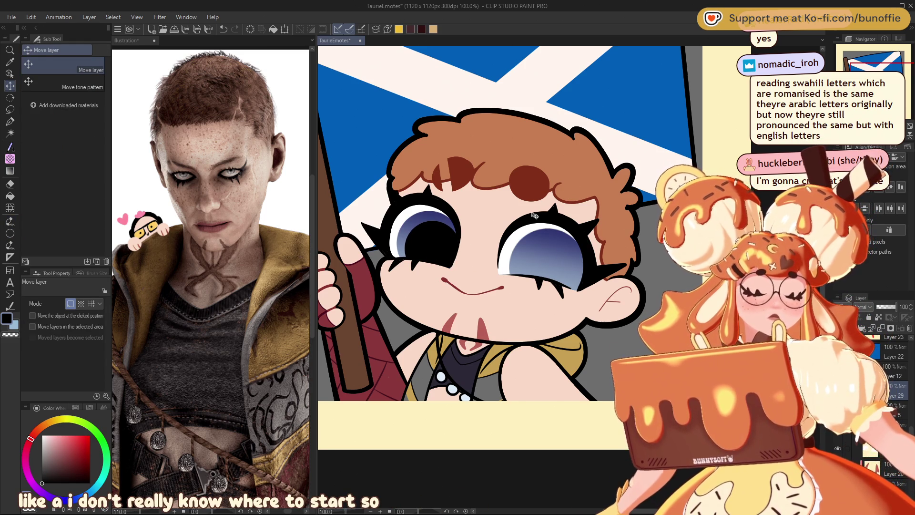
{"action": "key", "text": "ctrl+t"}
{"action": "left_click_drag", "start_coordinate": [460, 249], "coordinate": [457, 252]}
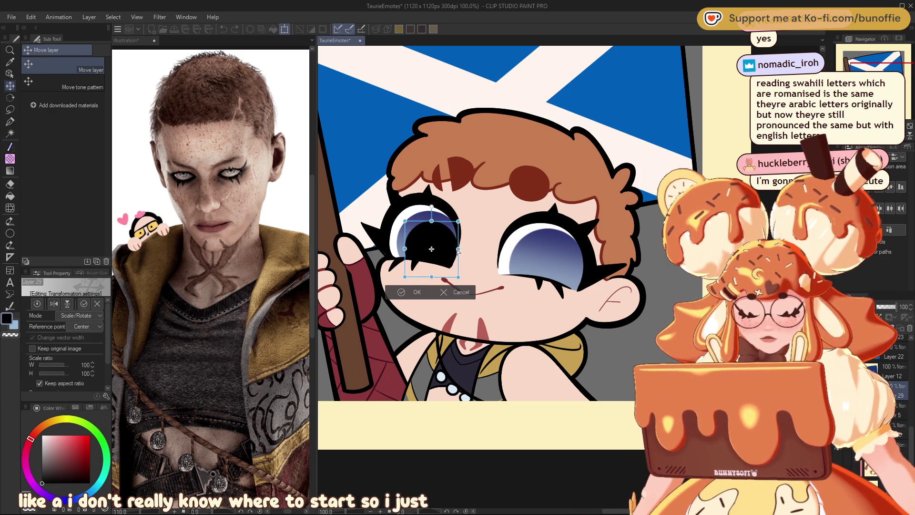
{"action": "key", "text": "Return"}
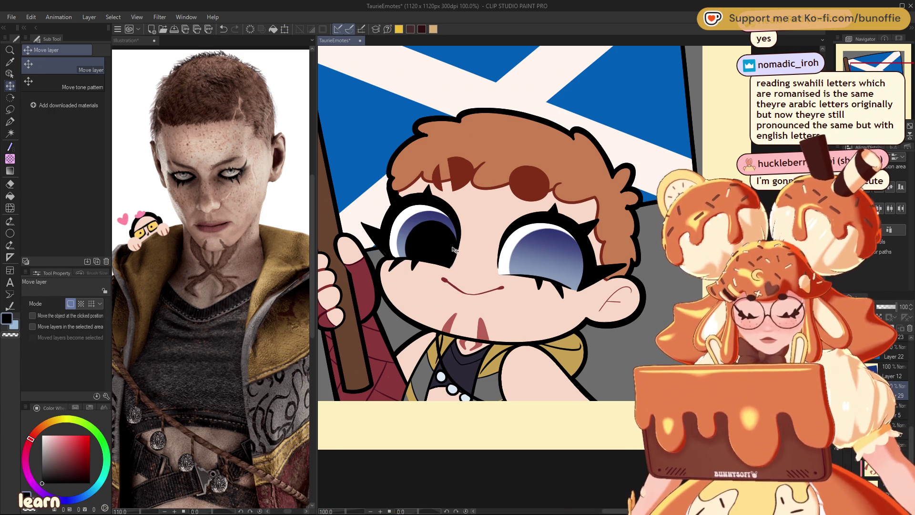
{"action": "key", "text": "ctrl+minus"}
{"action": "key", "text": "ctrl+minus"}
{"action": "key", "text": "ctrl+minus"}
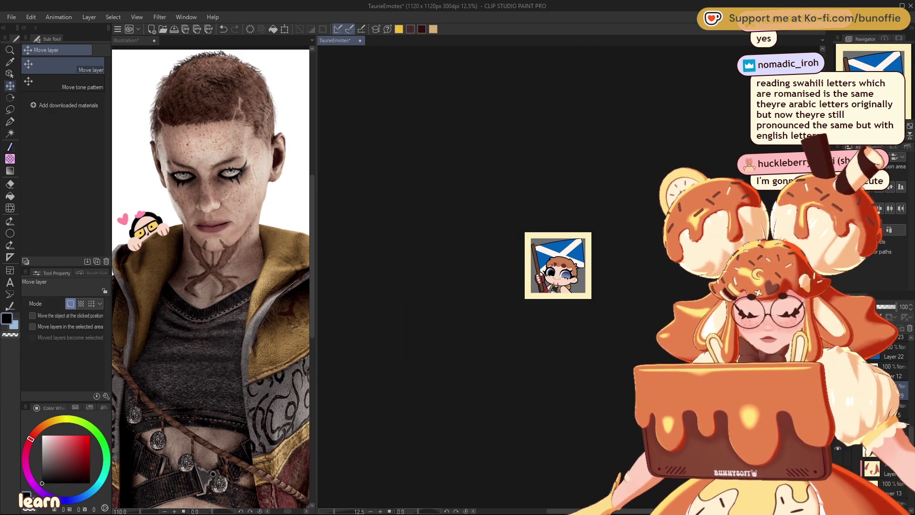
{"action": "key", "text": "ctrl+plus"}
{"action": "key", "text": "ctrl+plus"}
{"action": "key", "text": "ctrl+plus"}
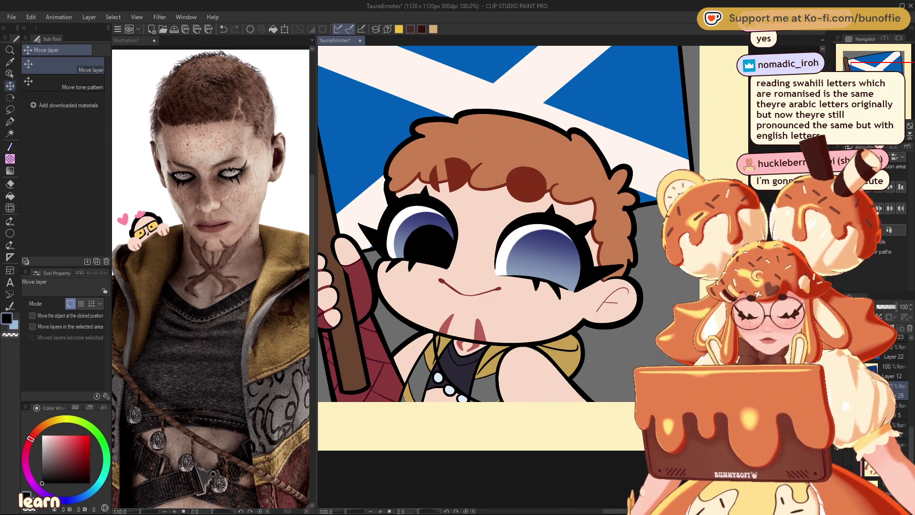
{"action": "key", "text": "ctrl+minus"}
{"action": "key", "text": "ctrl+minus"}
{"action": "key", "text": "ctrl+plus"}
{"action": "key", "text": "ctrl+plus"}
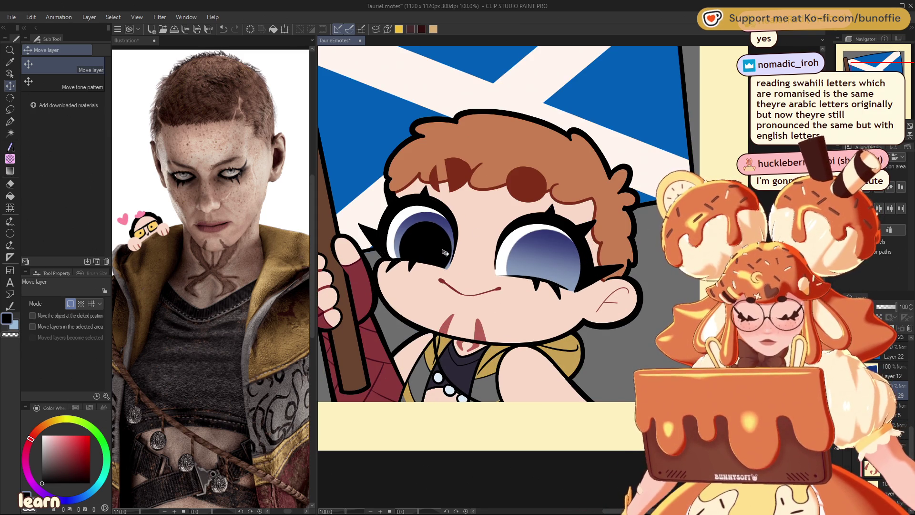
Step: Make the left pupil slightly shorter, about 88%, then drag a pupil over to the right-hand eye
{"action": "key", "text": "ctrl+t"}
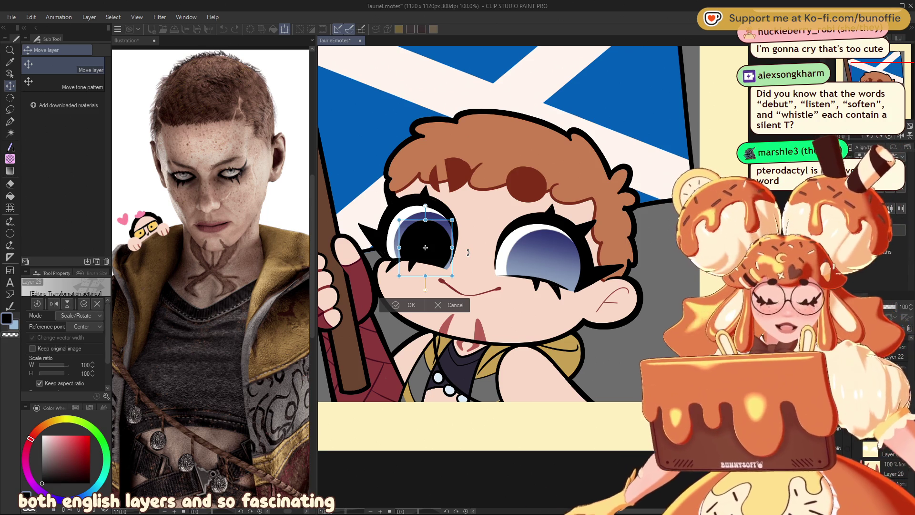
{"action": "left_click_drag", "start_coordinate": [426, 275], "coordinate": [446, 248]}
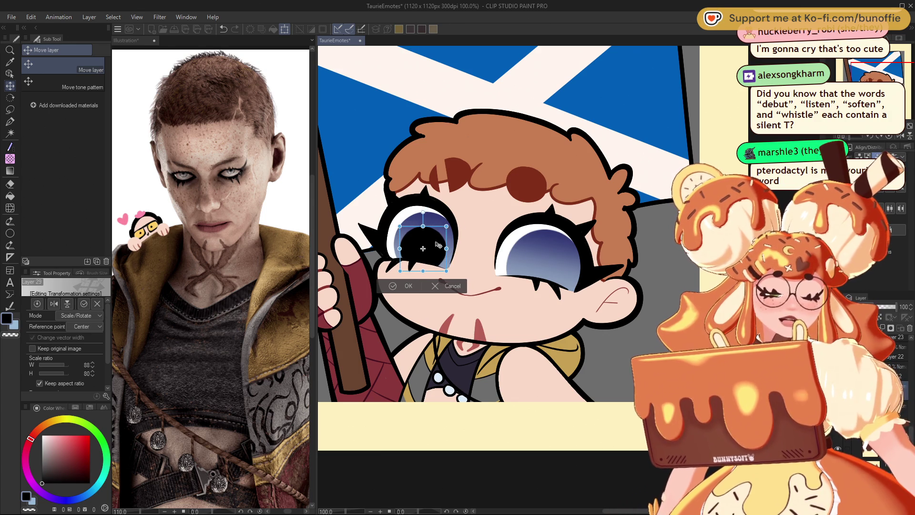
{"action": "left_click", "coordinate": [408, 286]}
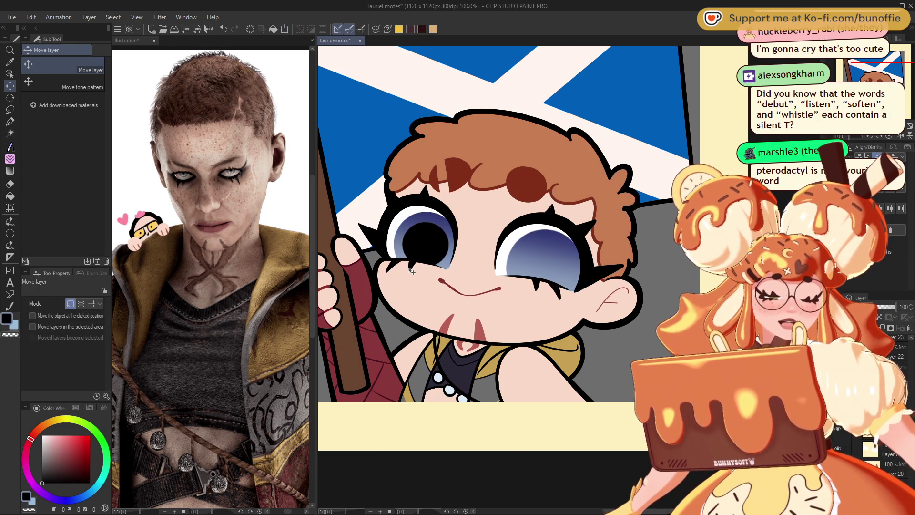
{"action": "scroll", "coordinate": [410, 271], "scroll_direction": "down", "scroll_amount": 6}
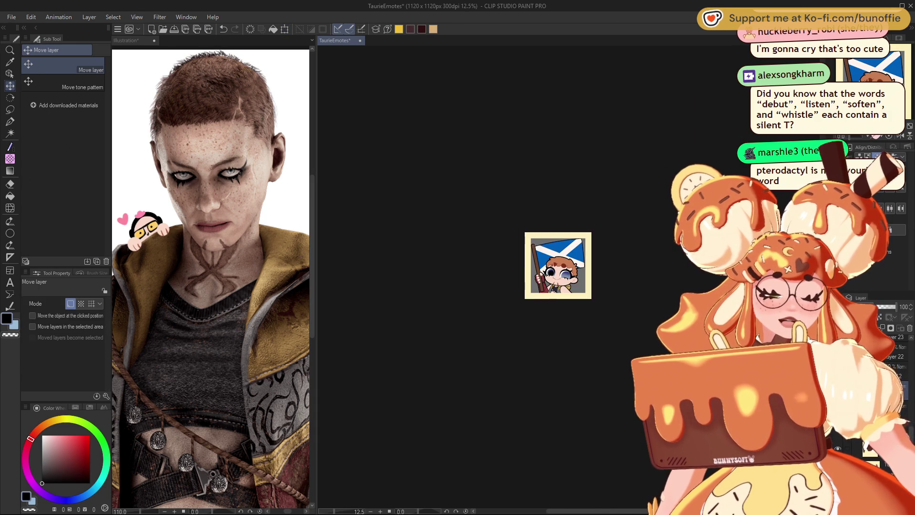
{"action": "scroll", "coordinate": [569, 275], "scroll_direction": "up", "scroll_amount": 5}
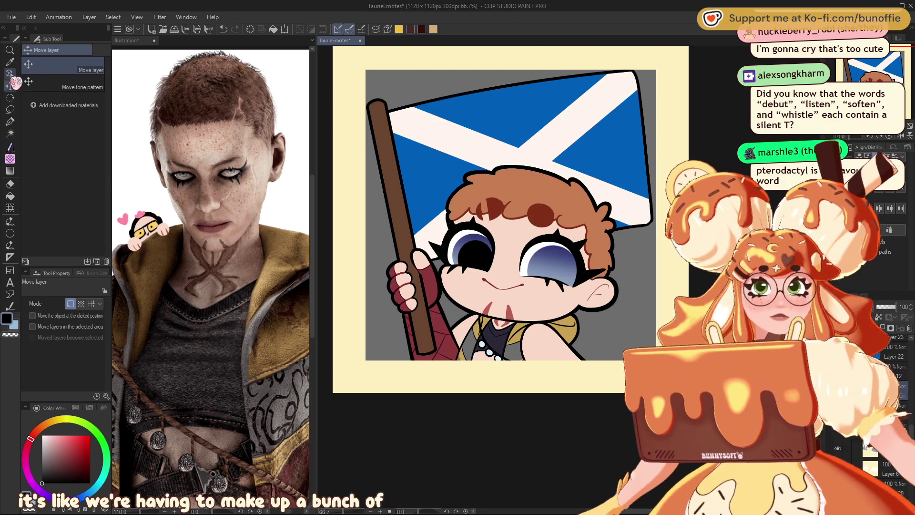
{"action": "left_click_drag", "start_coordinate": [432, 244], "coordinate": [558, 275]}
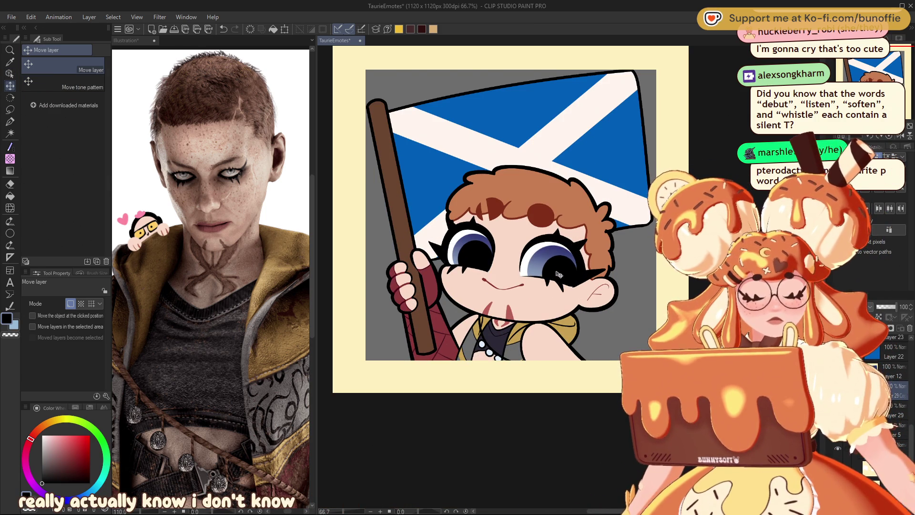
{"action": "key", "text": "ctrl+t"}
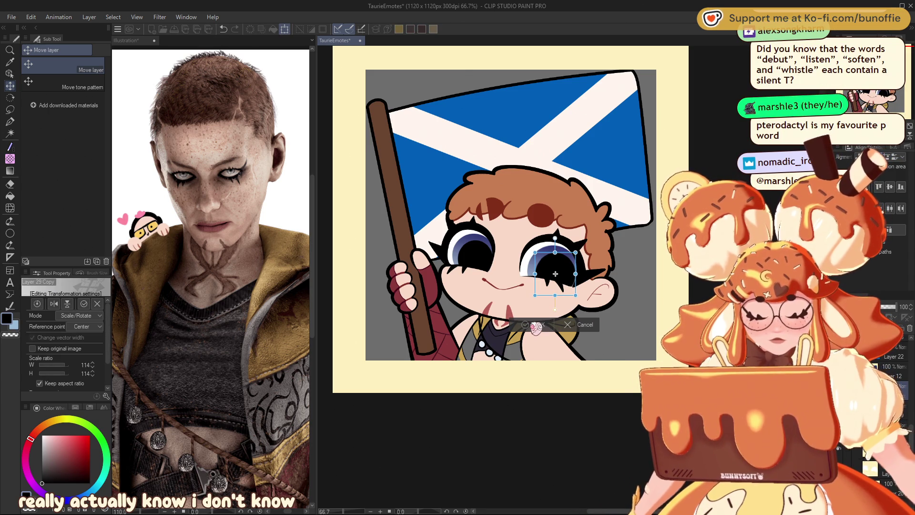
{"action": "left_click", "coordinate": [539, 325]}
{"action": "key", "text": "h"}
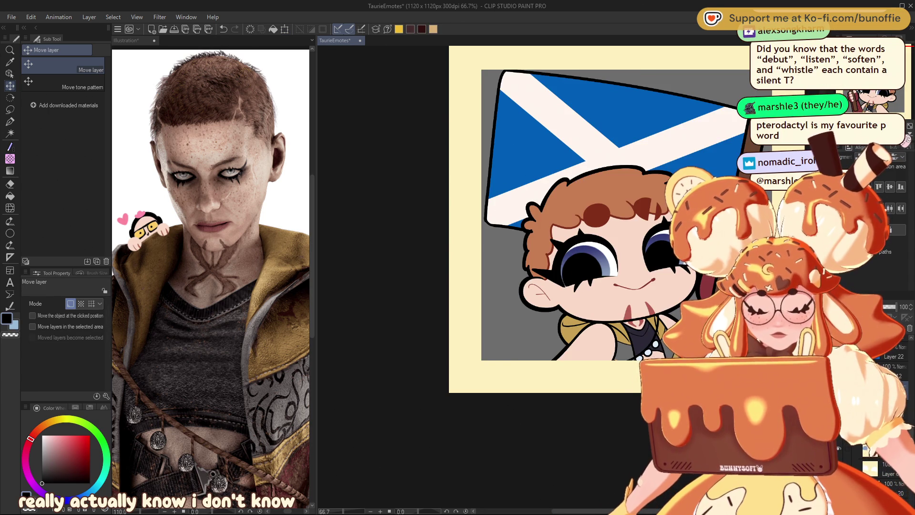
{"action": "type", "text": "h"}
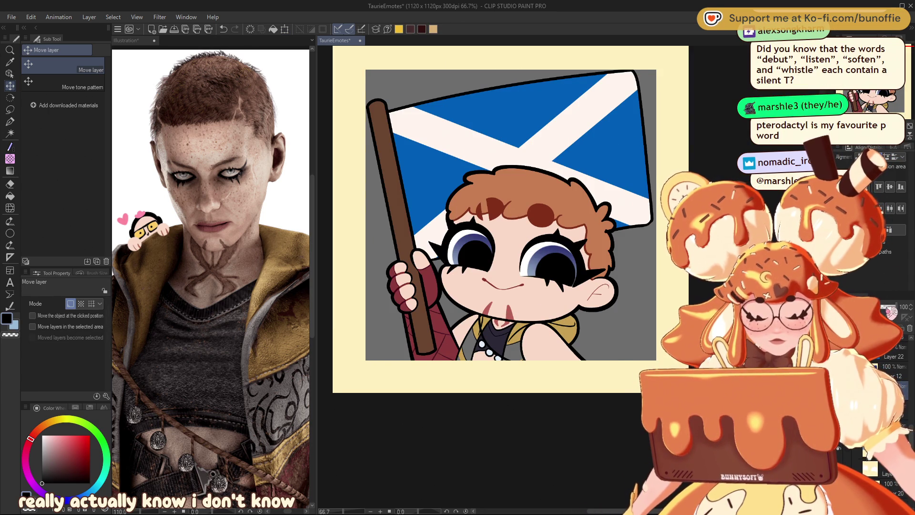
{"action": "type", "text": "60100"}
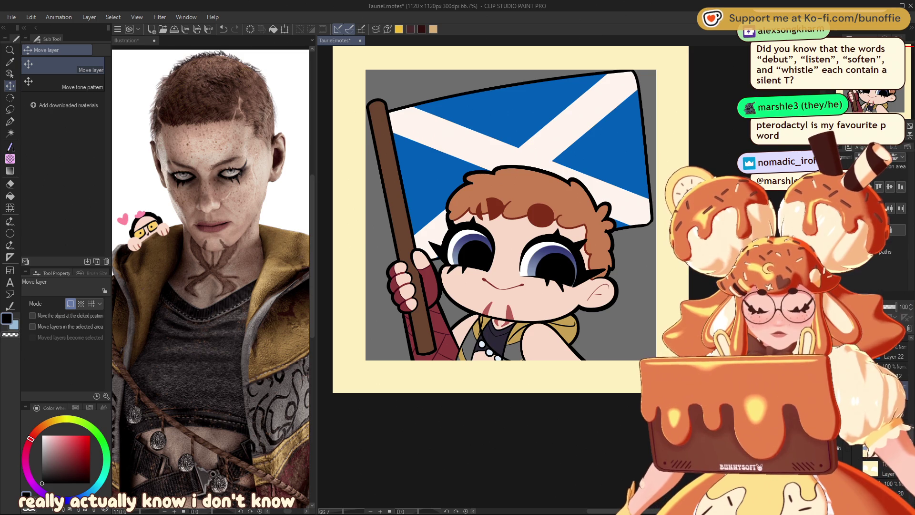
{"action": "key", "text": "ctrl+minus"}
{"action": "key", "text": "ctrl+minus"}
{"action": "key", "text": "ctrl+minus"}
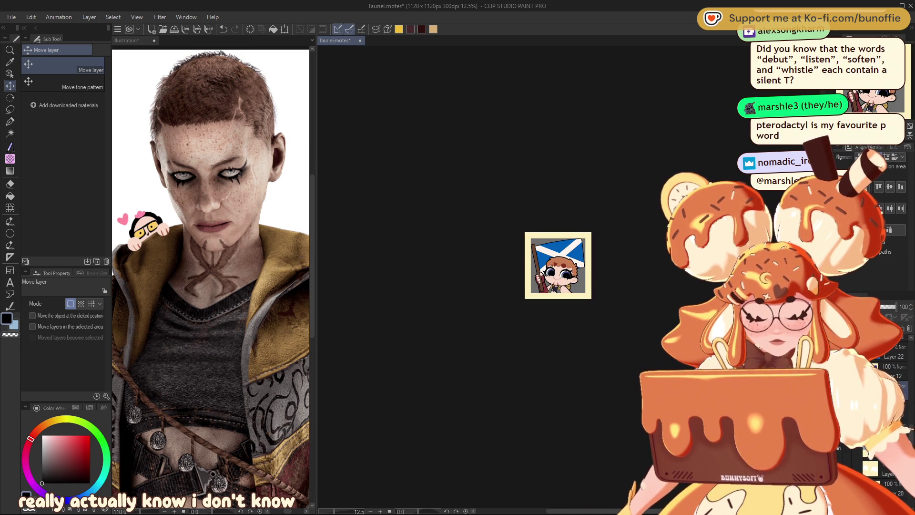
{"action": "key", "text": "ctrl+plus"}
{"action": "key", "text": "ctrl+plus"}
{"action": "key", "text": "ctrl+plus"}
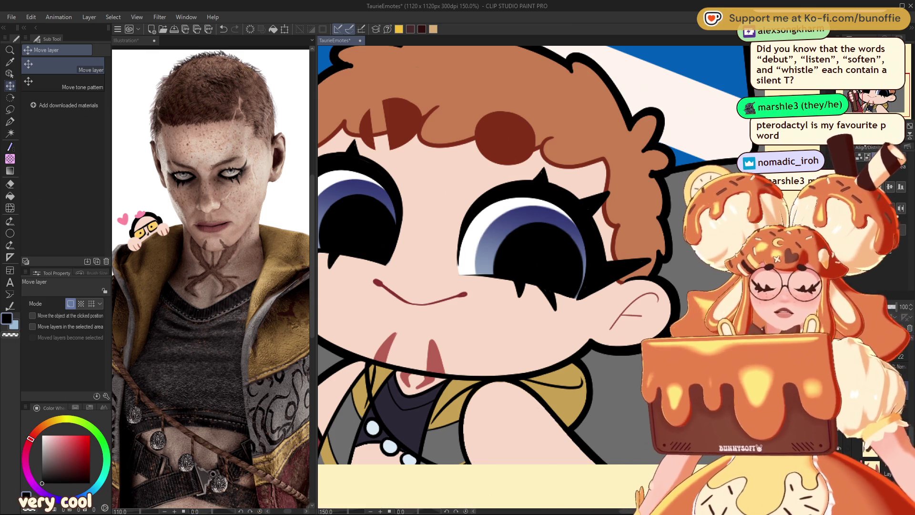
{"action": "key", "text": "ctrl+minus"}
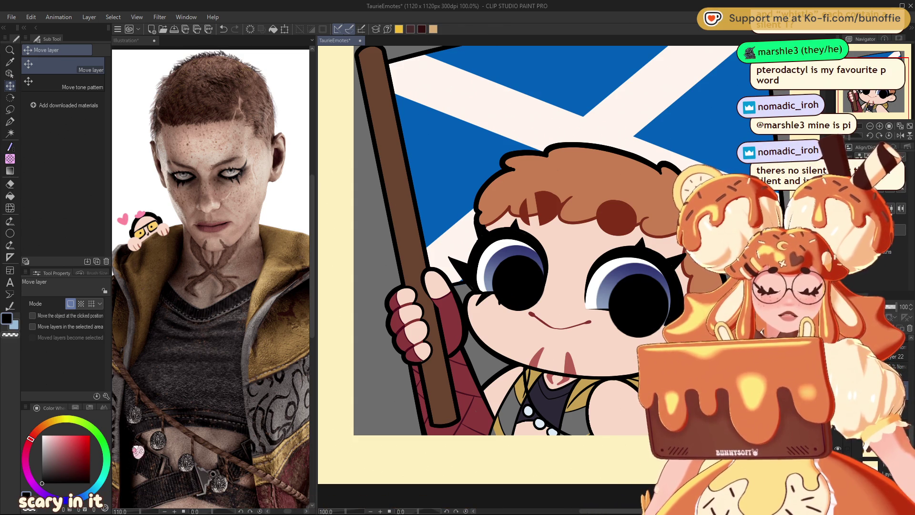
Step: Fill both black pupils with dark blue-violet using the Fill tool, then check at 100% zoom
{"action": "left_click", "coordinate": [67, 499]}
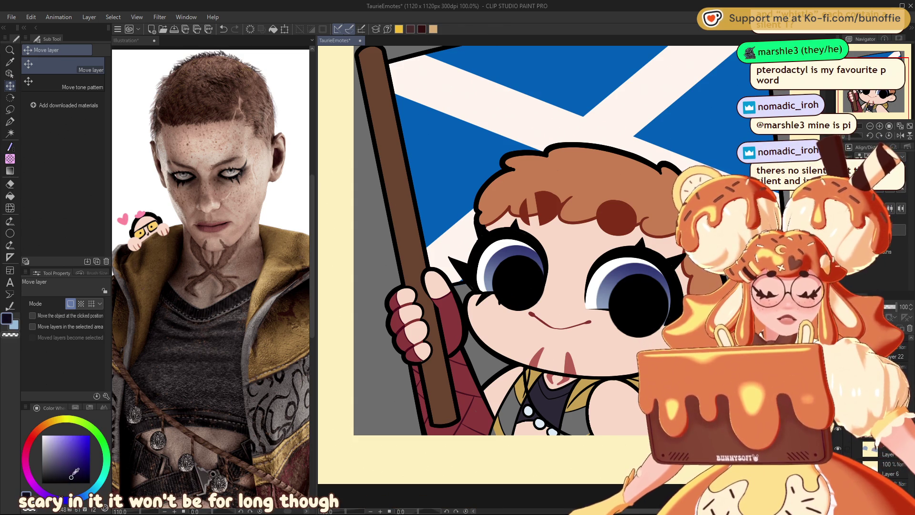
{"action": "key", "text": "h"}
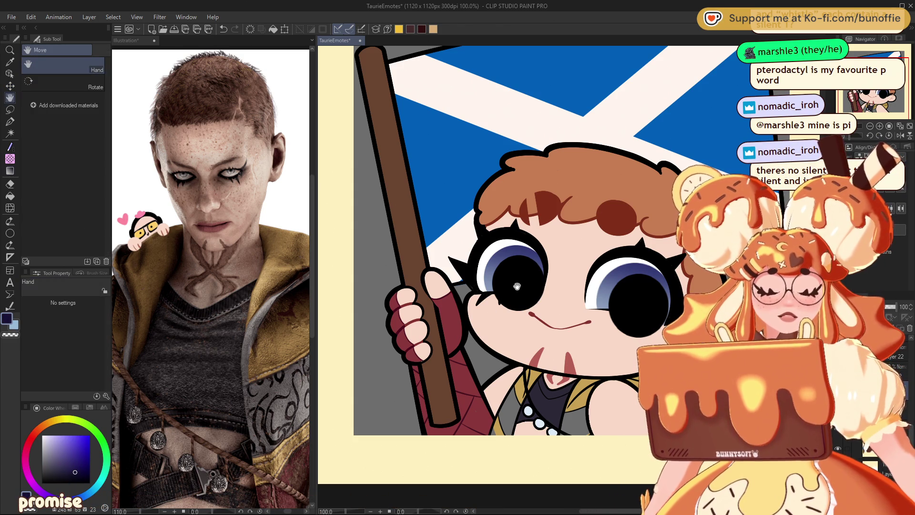
{"action": "key", "text": "g"}
{"action": "left_click", "coordinate": [517, 287]}
{"action": "left_click", "coordinate": [627, 293]}
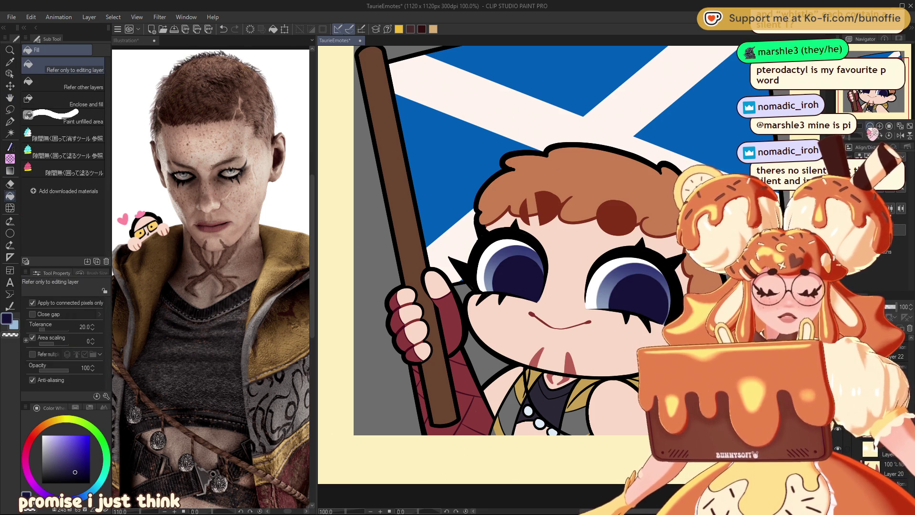
{"action": "key", "text": "ctrl+minus"}
{"action": "key", "text": "ctrl+minus"}
{"action": "key", "text": "ctrl+minus"}
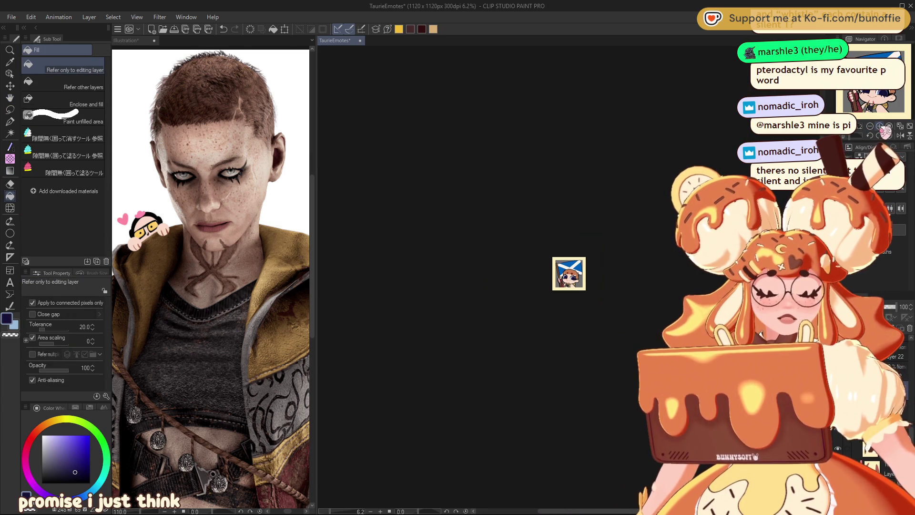
{"action": "key", "text": "ctrl+alt+0"}
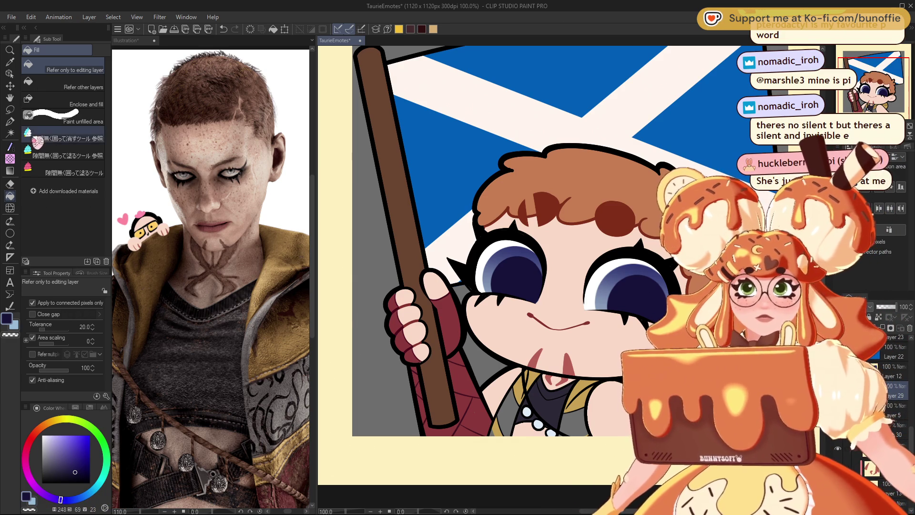
Step: Dab white highlights with the pen: a larger dot in the right eye, a big and small in the left
{"action": "left_click", "coordinate": [10, 120]}
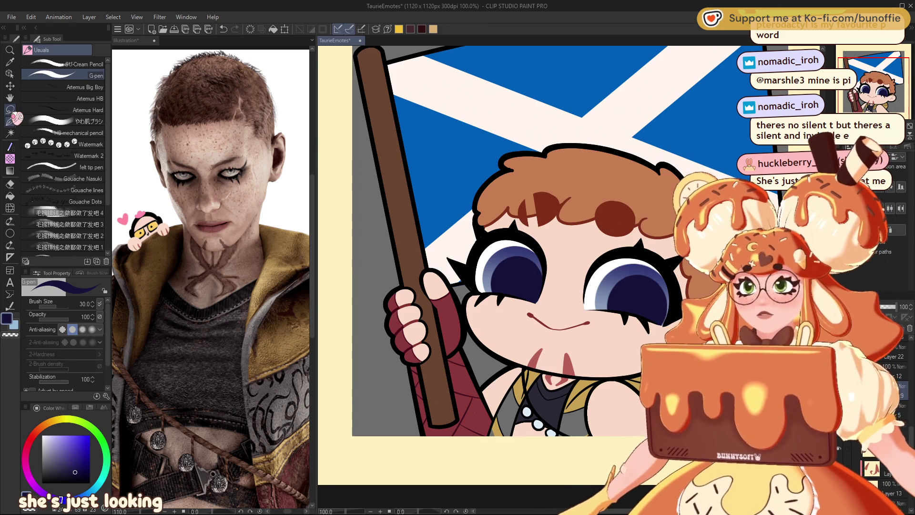
{"action": "left_click_drag", "start_coordinate": [876, 76], "coordinate": [881, 77]}
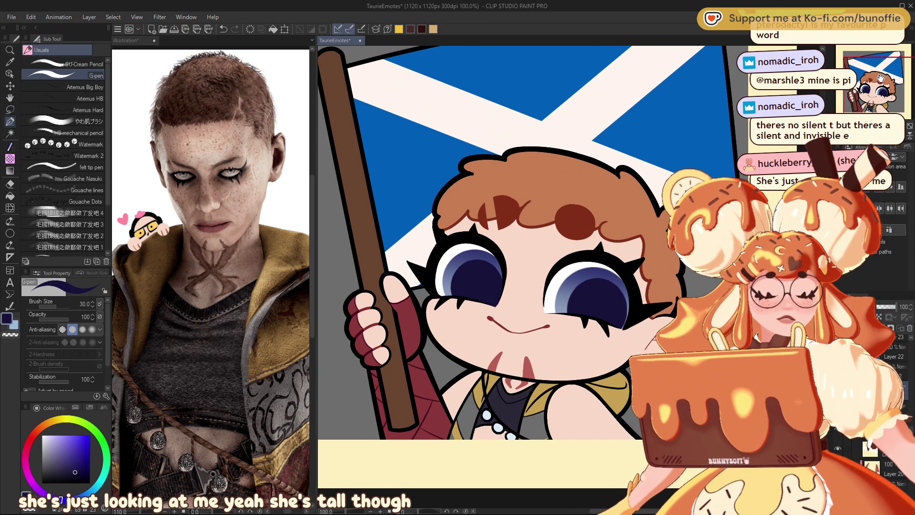
{"action": "left_click", "coordinate": [467, 255], "text": "alt"}
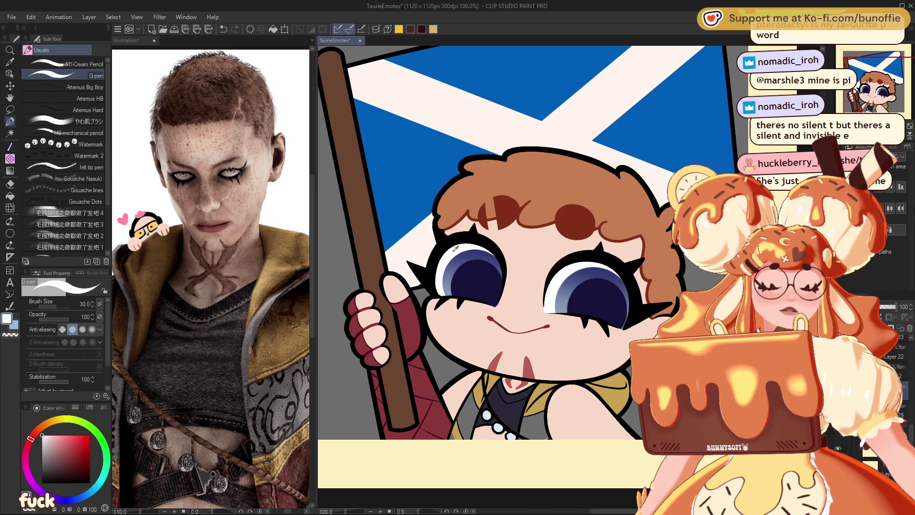
{"action": "left_click", "coordinate": [464, 265]}
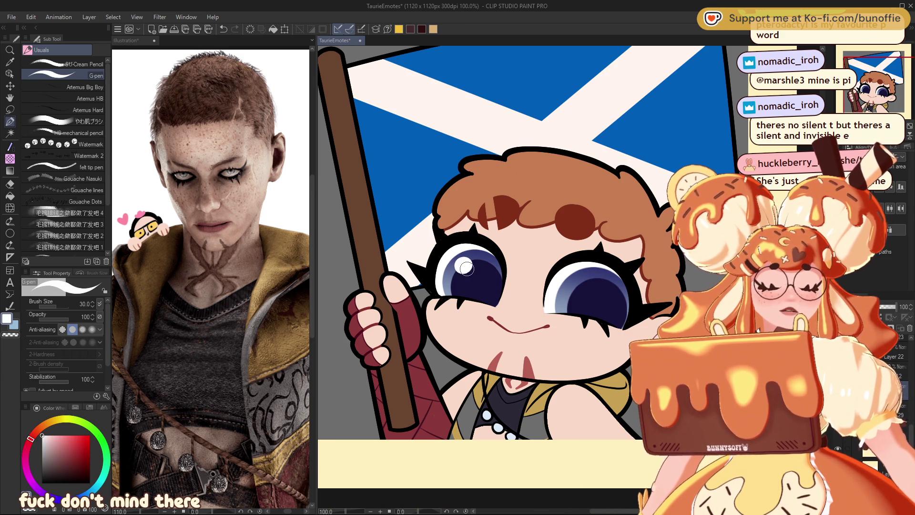
{"action": "left_click", "coordinate": [581, 285]}
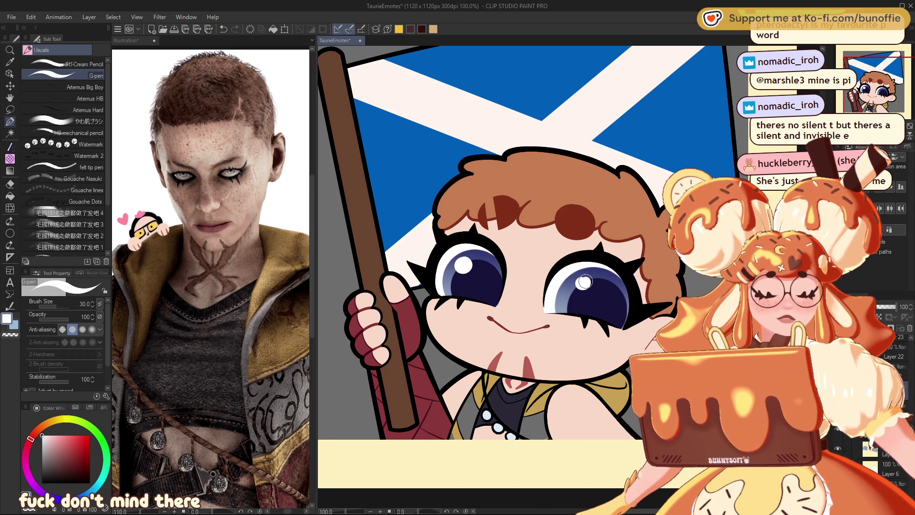
{"action": "left_click", "coordinate": [581, 282]}
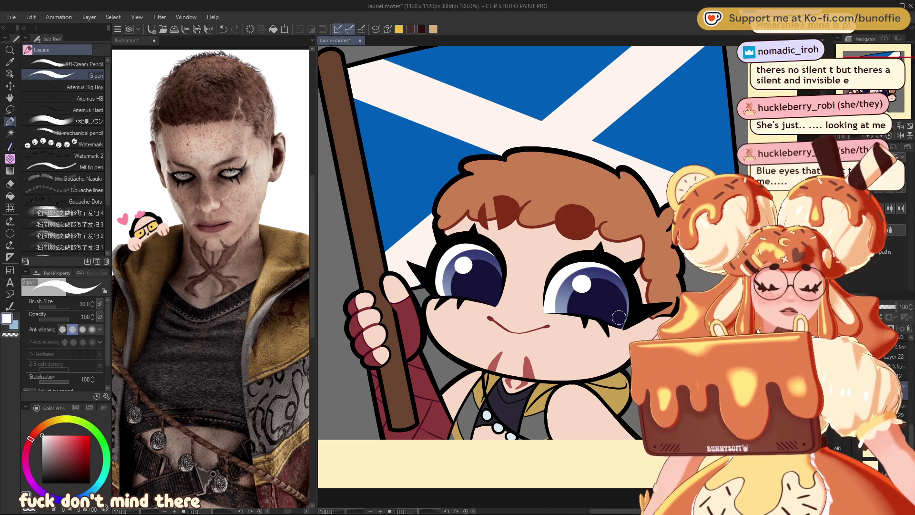
{"action": "left_click", "coordinate": [489, 295]}
{"action": "left_click", "coordinate": [490, 296]}
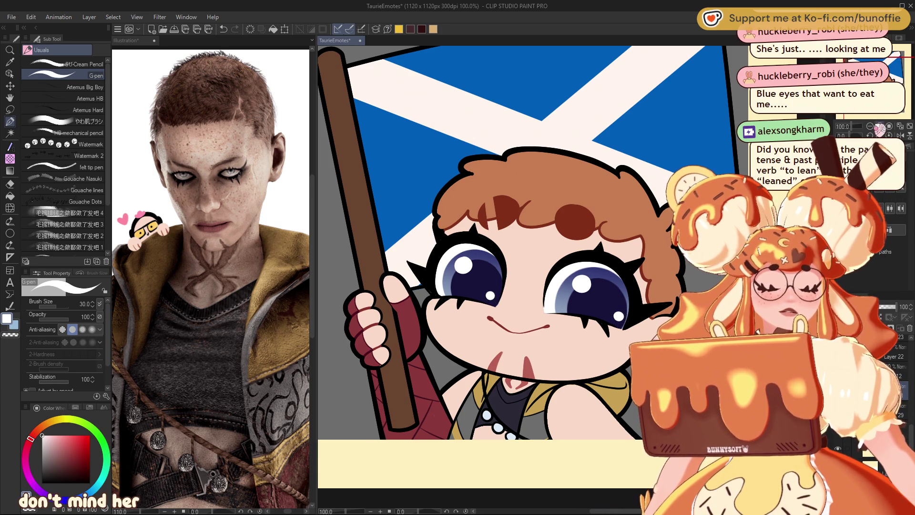
{"action": "scroll", "coordinate": [567, 274], "scroll_direction": "down", "scroll_amount": 8}
{"action": "scroll", "coordinate": [566, 273], "scroll_direction": "up", "scroll_amount": 9}
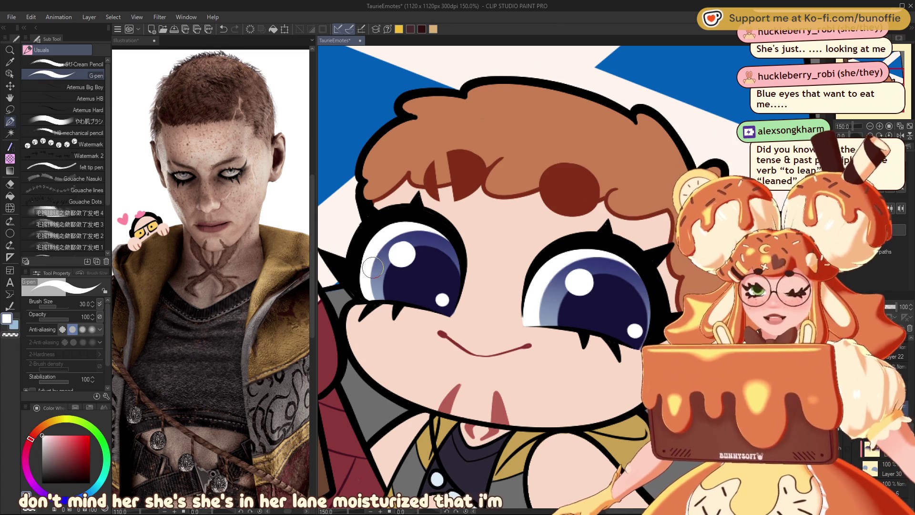
Step: Blend medium blue shading into both irises with a soft brush at size 70
{"action": "left_click", "coordinate": [380, 297], "text": "alt"}
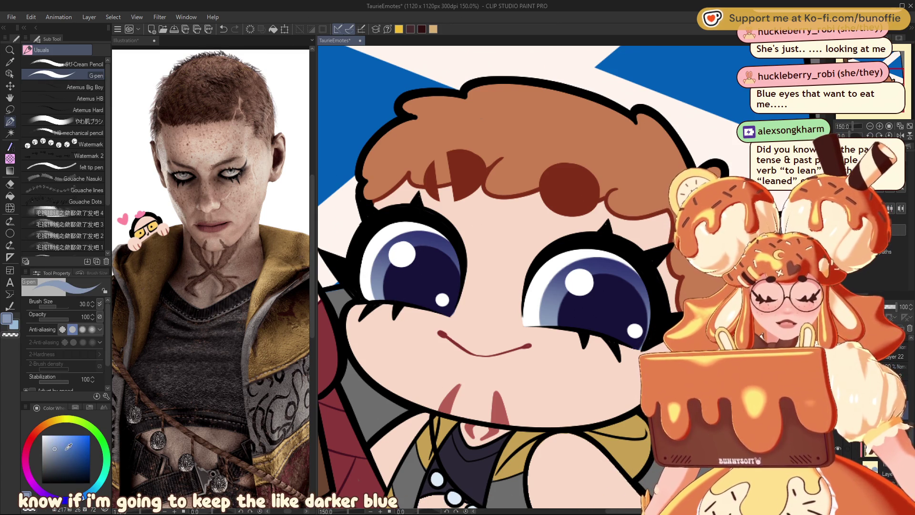
{"action": "left_click", "coordinate": [75, 472]}
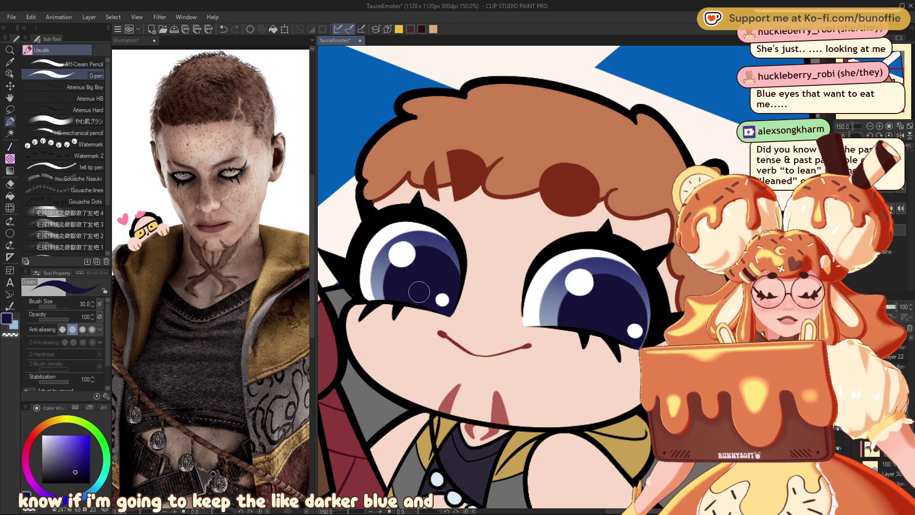
{"action": "left_click", "coordinate": [76, 455]}
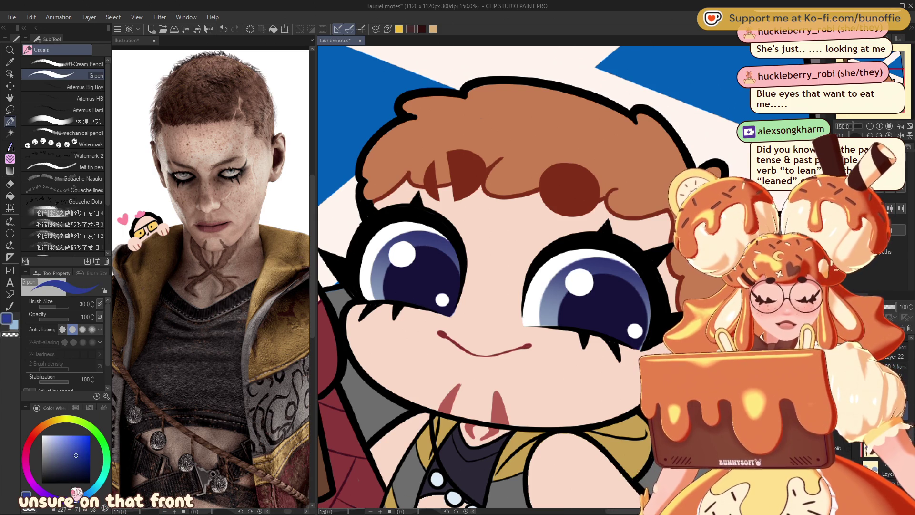
{"action": "left_click", "coordinate": [88, 123]}
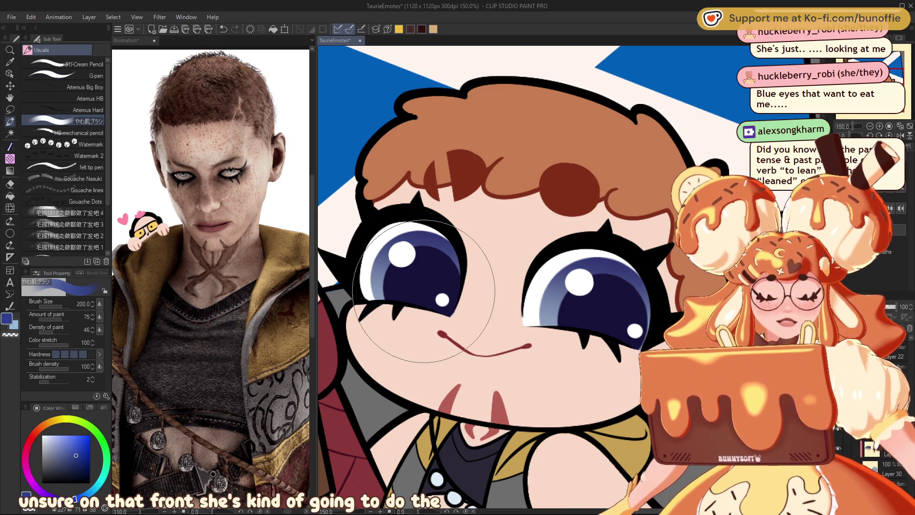
{"action": "key", "text": "bracketleft"}
{"action": "key", "text": "bracketleft"}
{"action": "key", "text": "bracketleft"}
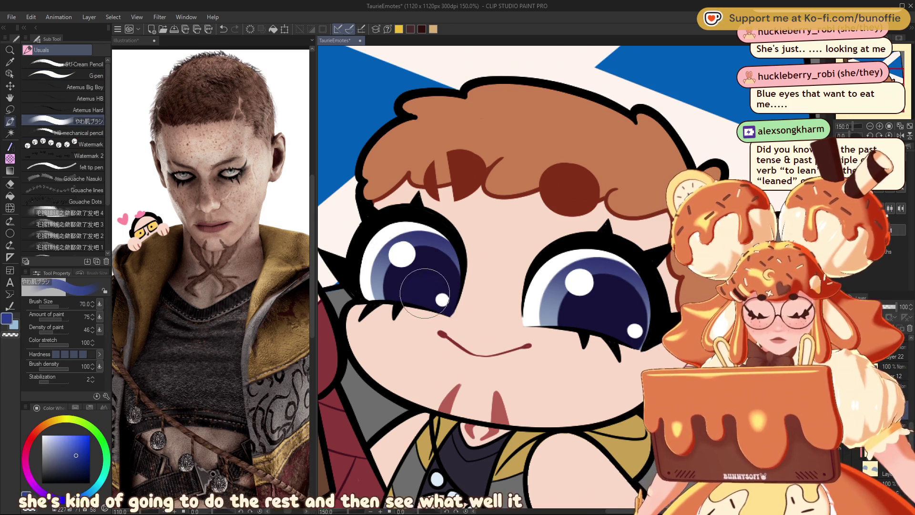
{"action": "mouse_move", "coordinate": [431, 298]}
{"action": "left_mouse_down"}
{"action": "mouse_move", "coordinate": [400, 301]}
{"action": "mouse_move", "coordinate": [422, 297]}
{"action": "left_mouse_up"}
{"action": "mouse_move", "coordinate": [609, 308]}
{"action": "left_mouse_down"}
{"action": "mouse_move", "coordinate": [584, 316]}
{"action": "mouse_move", "coordinate": [599, 310]}
{"action": "left_mouse_up"}
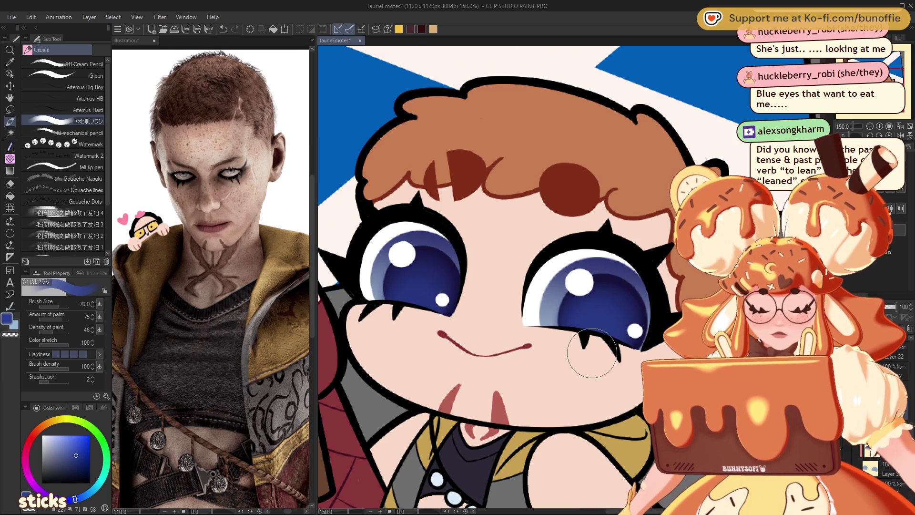
{"action": "scroll", "coordinate": [567, 274], "scroll_direction": "down", "scroll_amount": 15}
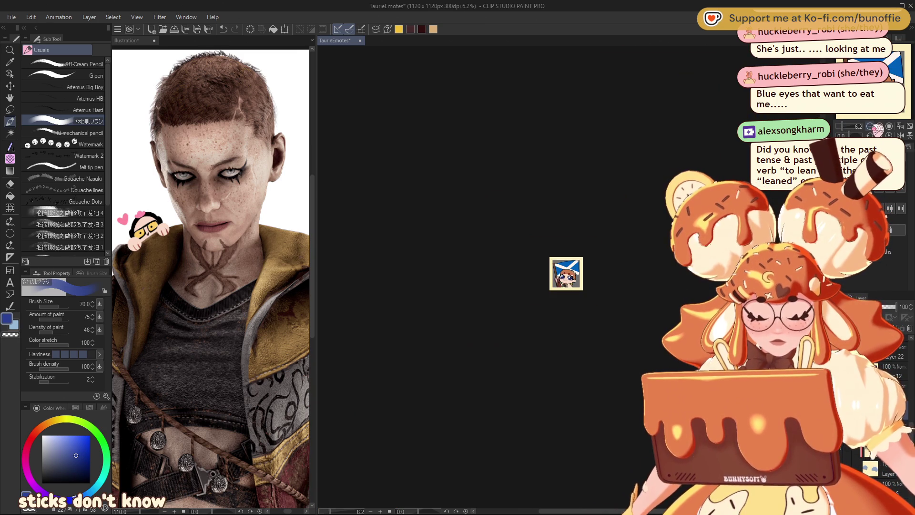
{"action": "scroll", "coordinate": [566, 273], "scroll_direction": "up", "scroll_amount": 15}
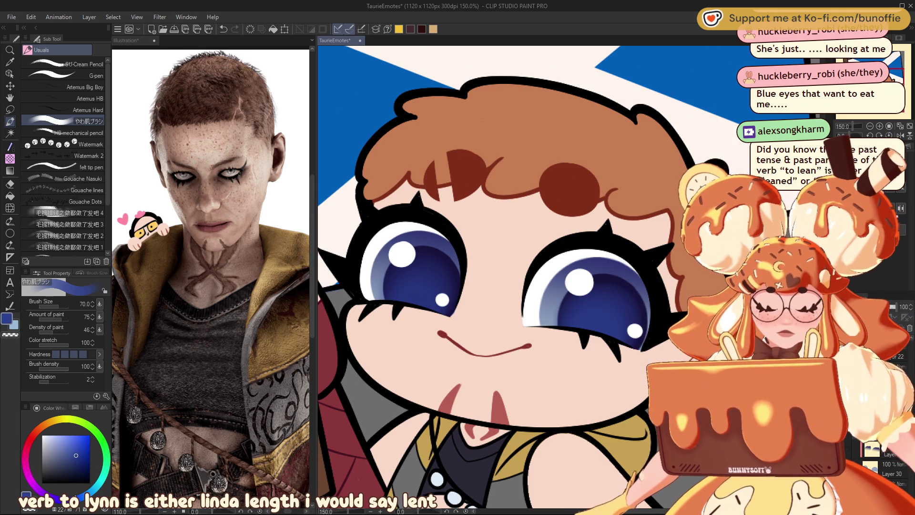
Step: Scale the eyes down to 98% and confirm
{"action": "key", "text": "ctrl+t"}
{"action": "left_click_drag", "start_coordinate": [375, 246], "coordinate": [380, 247]}
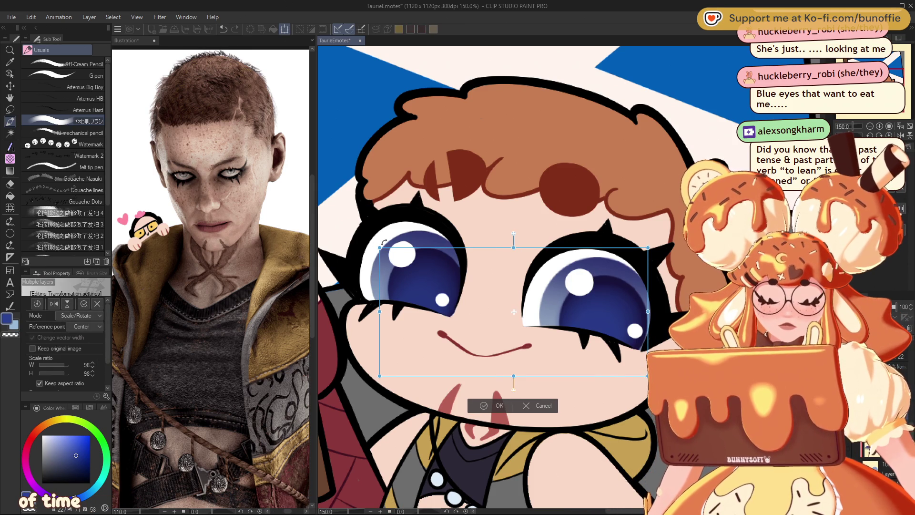
{"action": "left_click", "coordinate": [496, 406]}
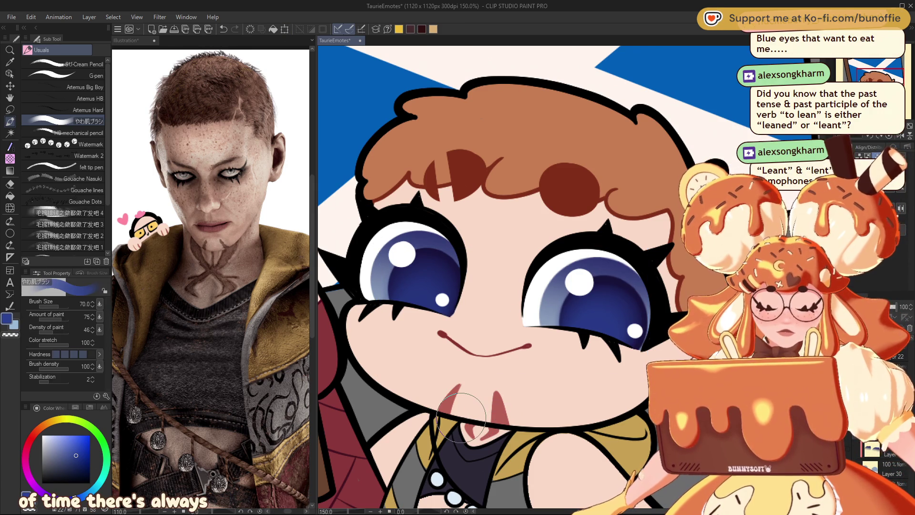
{"action": "scroll", "coordinate": [461, 417], "scroll_direction": "down", "scroll_amount": 10}
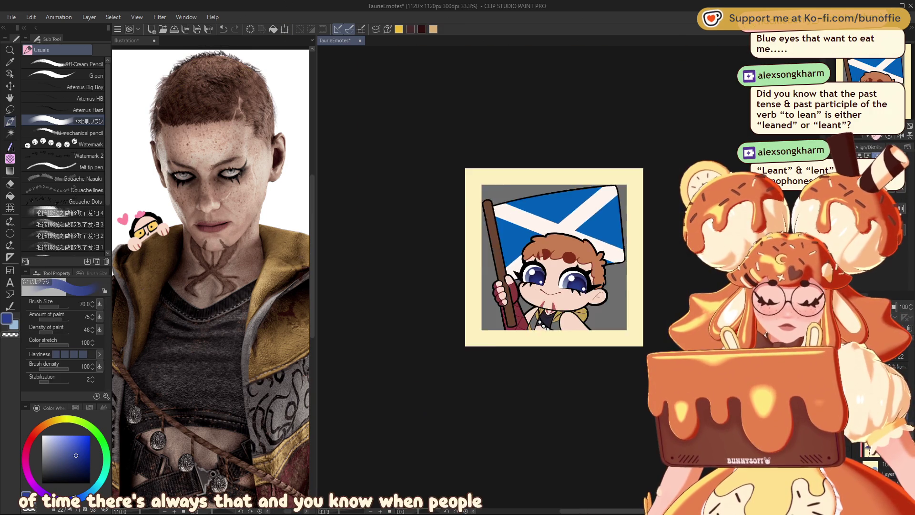
Step: Zoom out to view the whole emote, then zoom in to 150% on the chibi's face
{"action": "scroll", "coordinate": [569, 278], "scroll_direction": "up", "scroll_amount": 4}
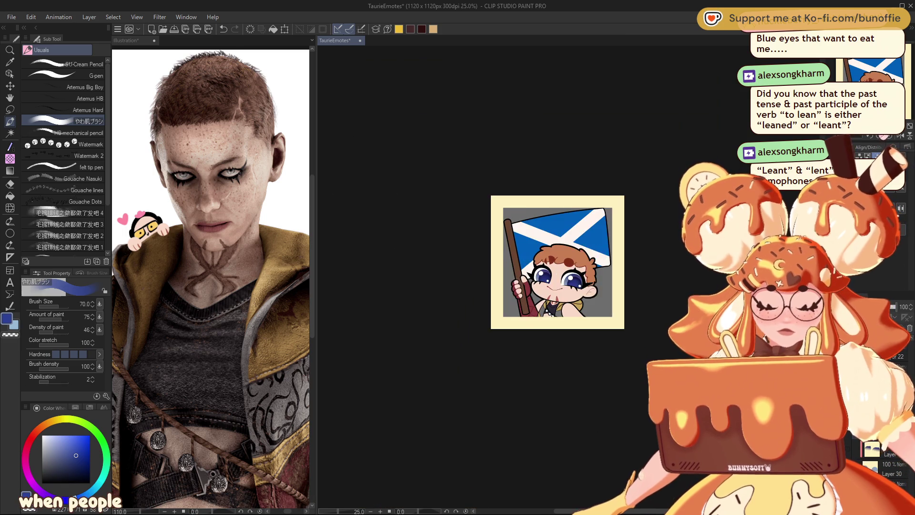
{"action": "scroll", "coordinate": [569, 278], "scroll_direction": "up", "scroll_amount": 1}
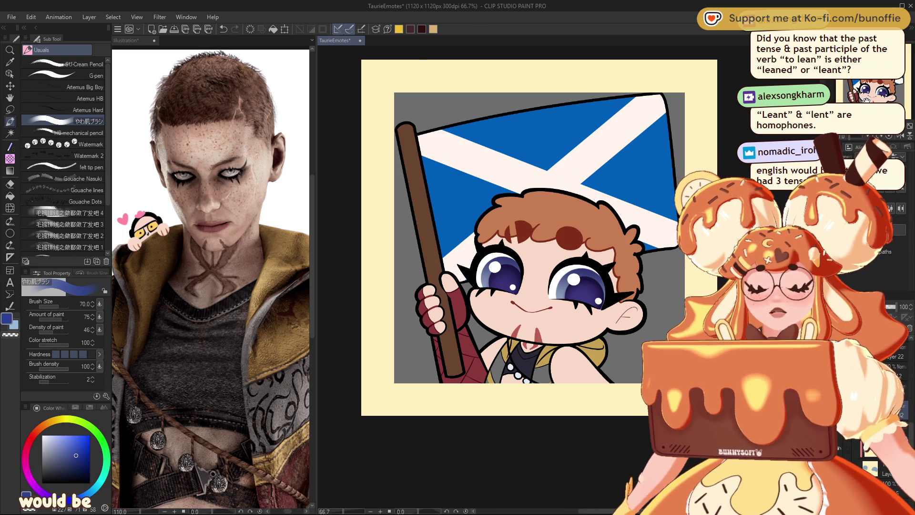
{"action": "key", "text": "ctrl+minus"}
{"action": "key", "text": "ctrl+minus"}
{"action": "key", "text": "ctrl+minus"}
{"action": "key", "text": "ctrl+minus"}
{"action": "key", "text": "ctrl+minus"}
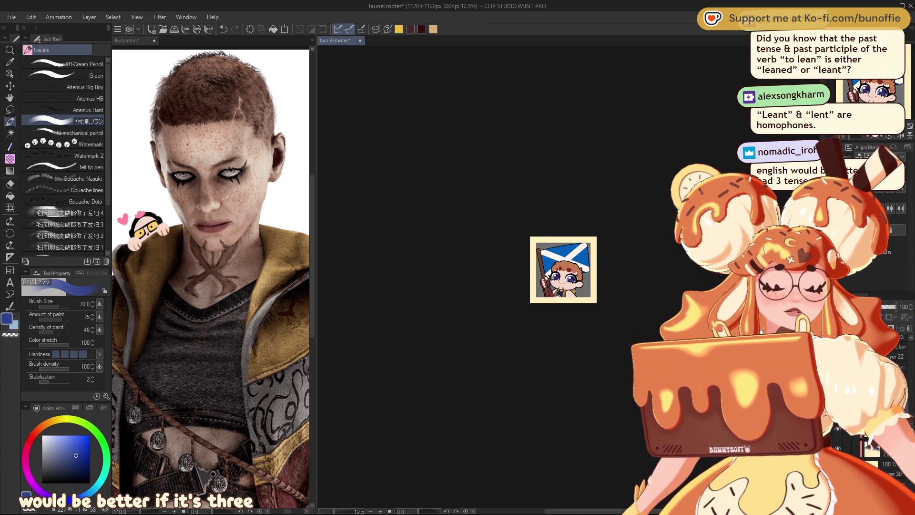
{"action": "key", "text": "ctrl+plus"}
{"action": "key", "text": "ctrl+plus"}
{"action": "key", "text": "ctrl+plus"}
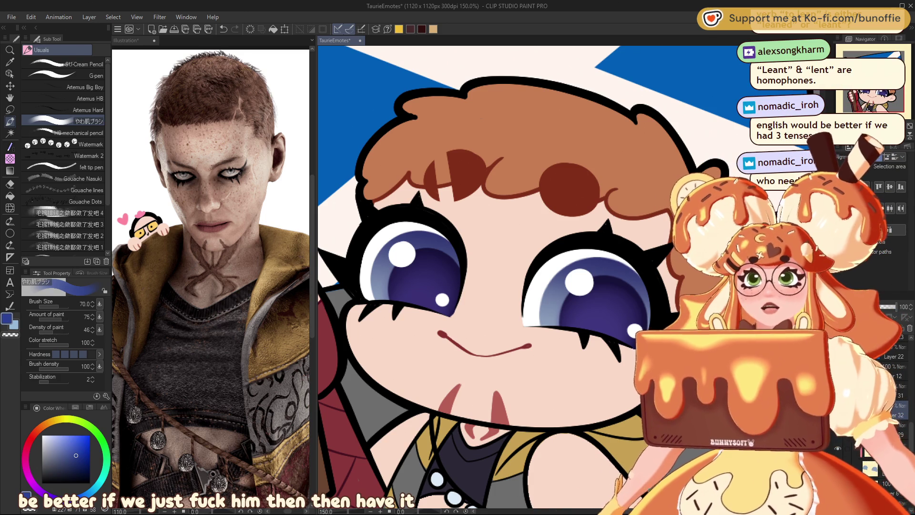
Step: Pick a deeper rose-red and soften the lower edge of the cheek blush with a larger brush
{"action": "left_click_drag", "start_coordinate": [476, 286], "coordinate": [508, 281]}
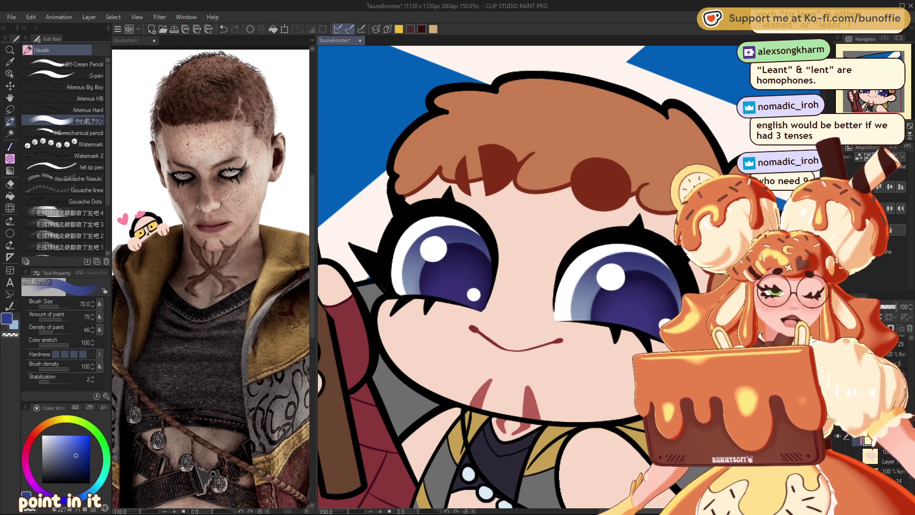
{"action": "left_click", "coordinate": [515, 381], "text": "alt"}
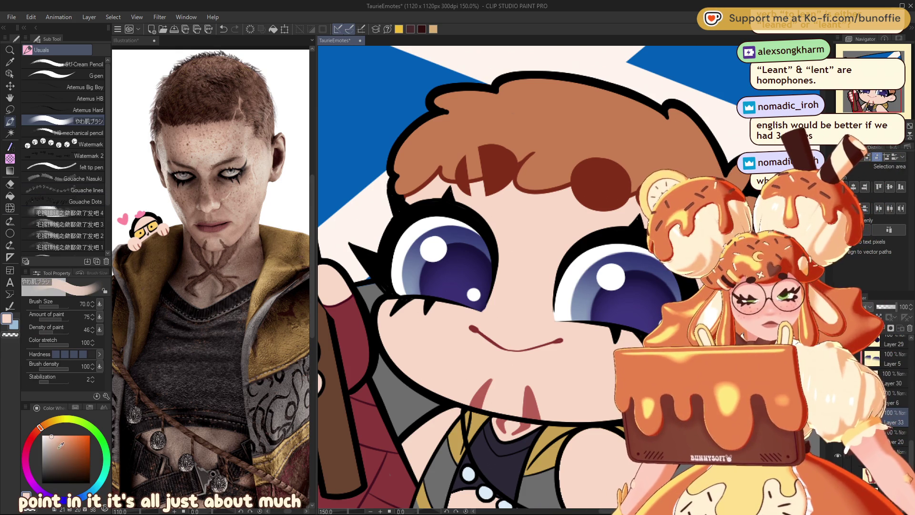
{"action": "left_click", "coordinate": [65, 450]}
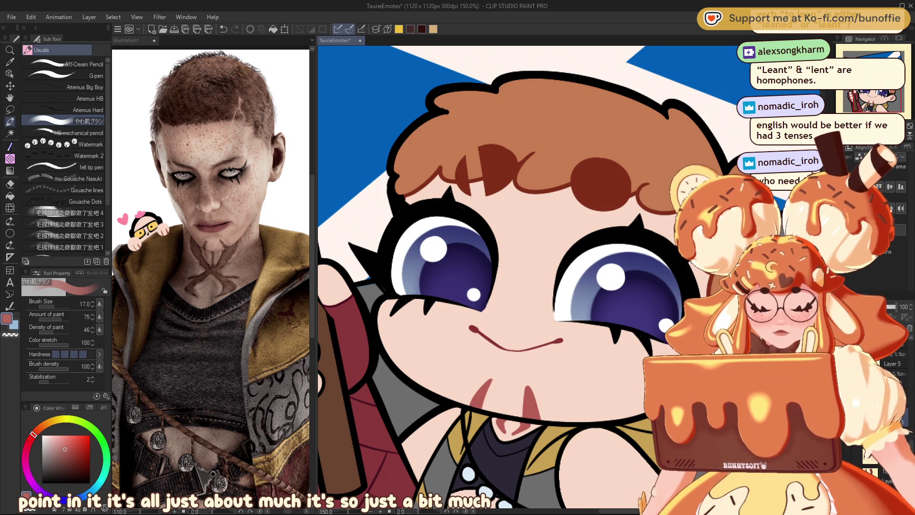
{"action": "left_click_drag", "start_coordinate": [763, 359], "coordinate": [555, 347]}
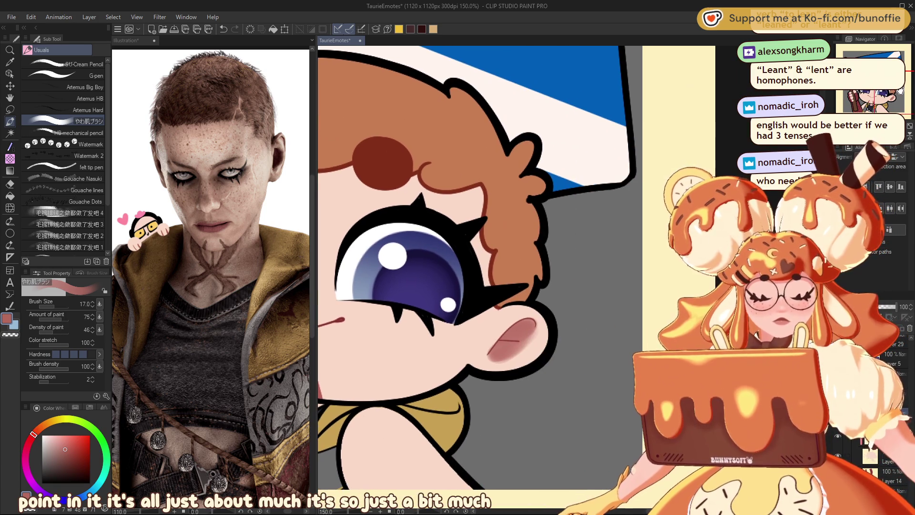
{"action": "key", "text": "bracketright"}
{"action": "key", "text": "bracketright"}
{"action": "key", "text": "bracketright"}
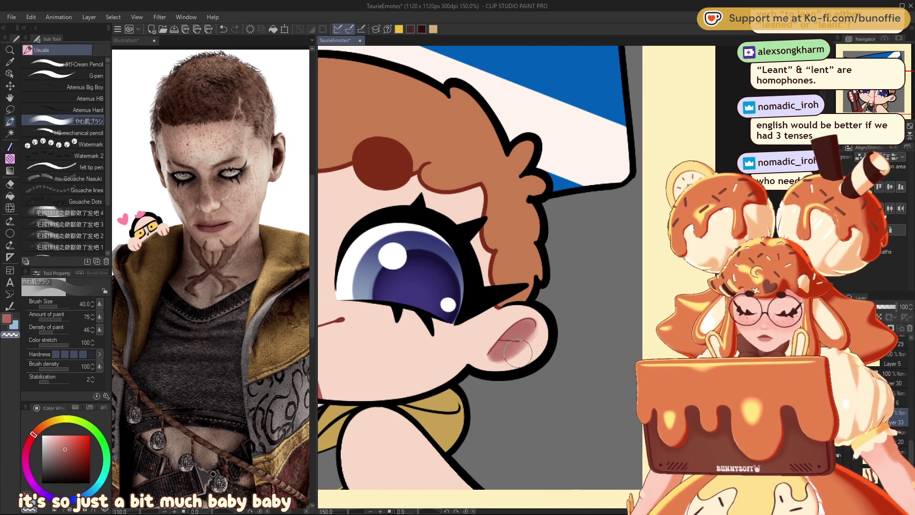
{"action": "mouse_move", "coordinate": [537, 342]}
{"action": "left_mouse_down"}
{"action": "mouse_move", "coordinate": [477, 386]}
{"action": "mouse_move", "coordinate": [500, 353]}
{"action": "mouse_move", "coordinate": [499, 379]}
{"action": "mouse_move", "coordinate": [520, 341]}
{"action": "mouse_move", "coordinate": [482, 377]}
{"action": "mouse_move", "coordinate": [497, 317]}
{"action": "left_mouse_up"}
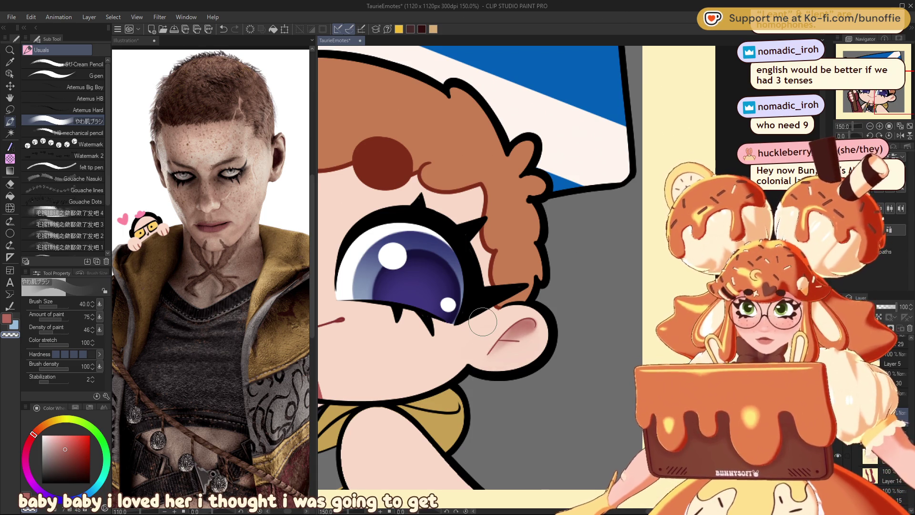
{"action": "key", "text": "bracketleft"}
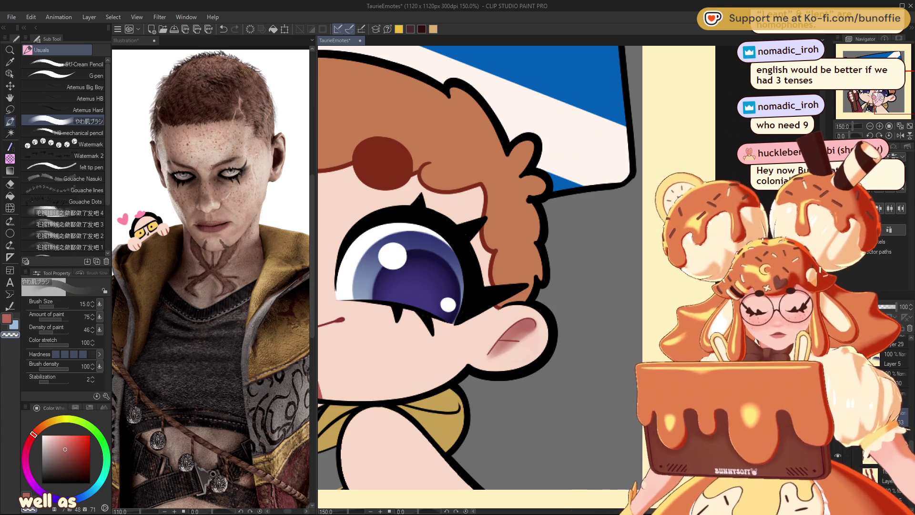
Step: Switch to the freehand Lasso tool, with the face and flag pole in view
{"action": "left_click_drag", "start_coordinate": [429, 262], "coordinate": [648, 295]}
{"action": "left_click_drag", "start_coordinate": [845, 94], "coordinate": [864, 95]}
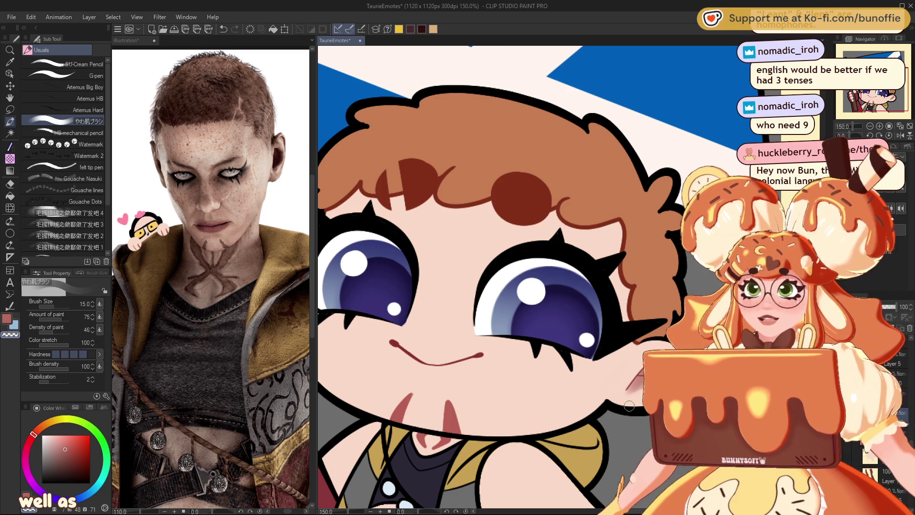
{"action": "left_click", "coordinate": [9, 110]}
{"action": "left_click_drag", "start_coordinate": [357, 284], "coordinate": [457, 288]}
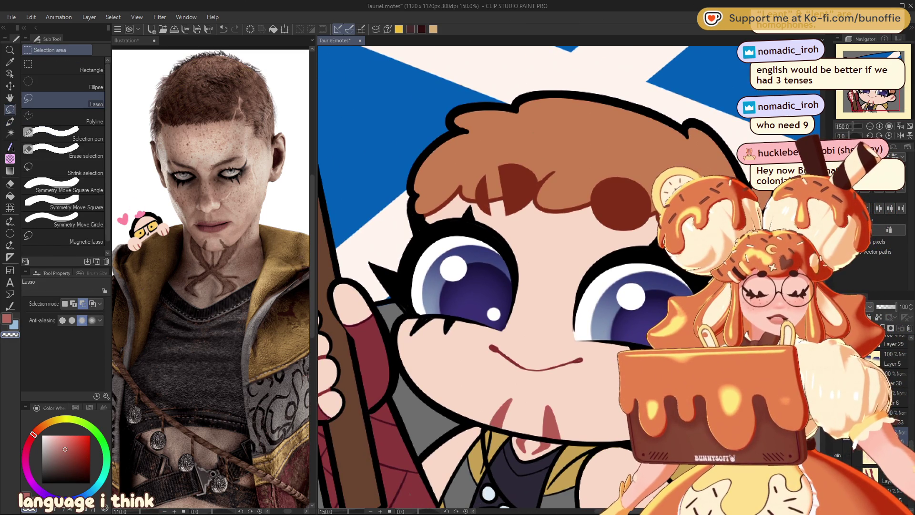
Step: Try a red gradient beneath the hair, then undo it and drop the selection
{"action": "mouse_move", "coordinate": [438, 180]}
{"action": "left_mouse_down"}
{"action": "mouse_move", "coordinate": [404, 344]}
{"action": "mouse_move", "coordinate": [625, 389]}
{"action": "mouse_move", "coordinate": [663, 176]}
{"action": "mouse_move", "coordinate": [452, 170]}
{"action": "left_mouse_up"}
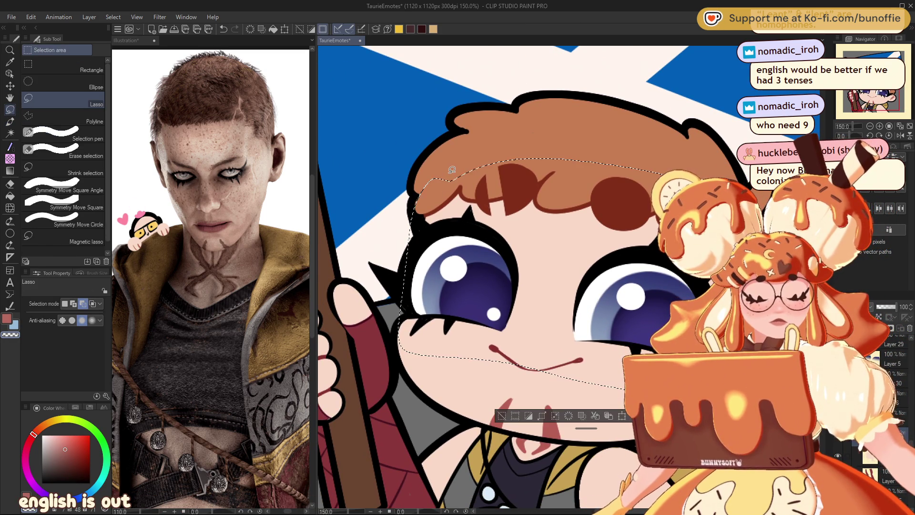
{"action": "key", "text": "g"}
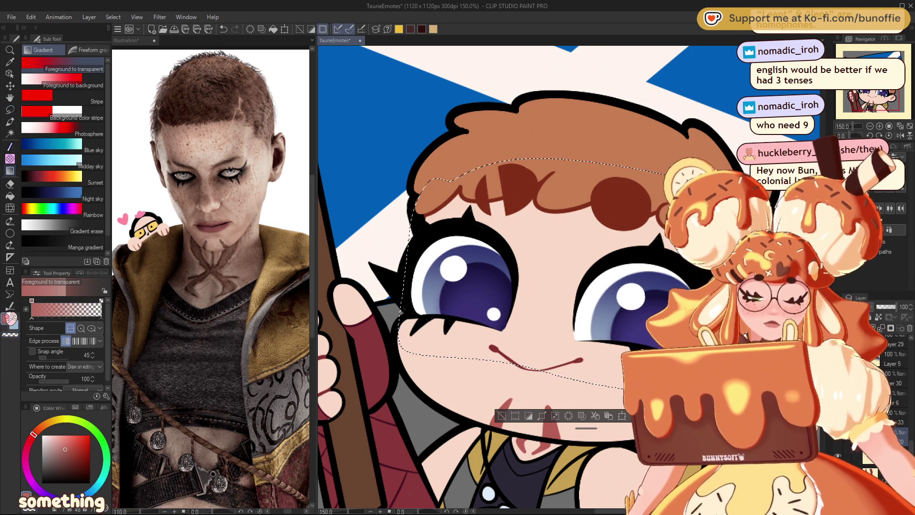
{"action": "left_click_drag", "start_coordinate": [565, 231], "coordinate": [592, 309]}
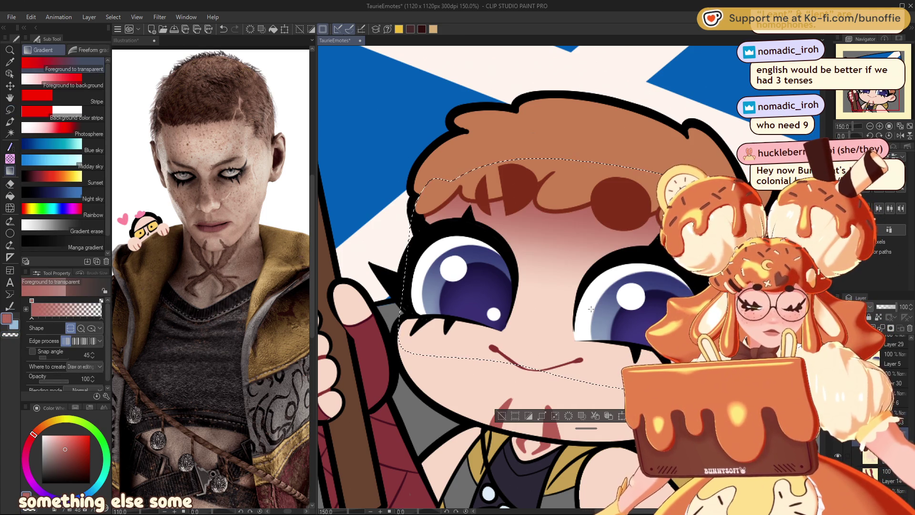
{"action": "key", "text": "ctrl+minus"}
{"action": "key", "text": "ctrl+minus"}
{"action": "key", "text": "ctrl+minus"}
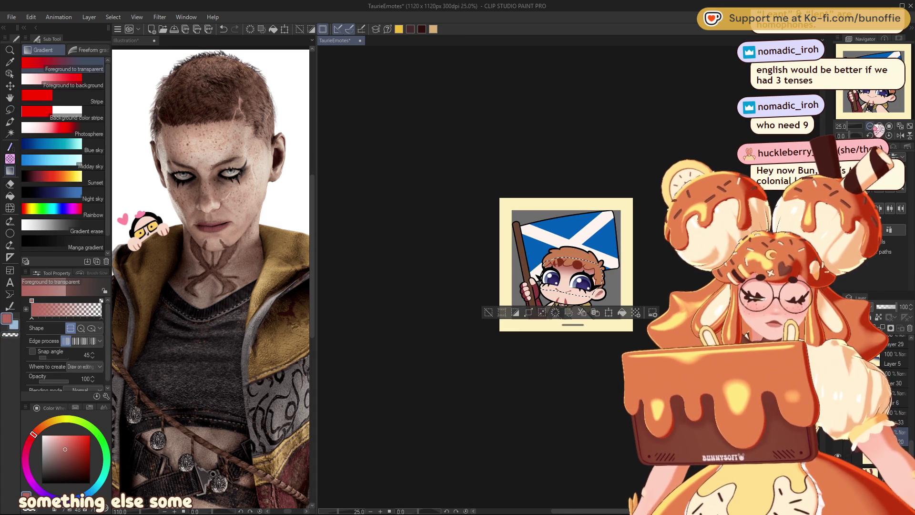
{"action": "key", "text": "ctrl+minus"}
{"action": "left_click", "coordinate": [500, 303]}
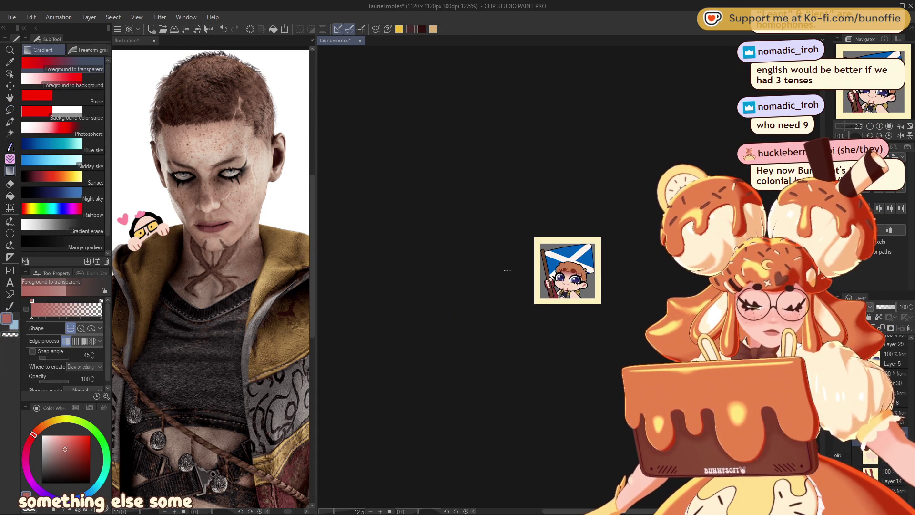
{"action": "key", "text": "ctrl+plus"}
{"action": "key", "text": "ctrl+plus"}
{"action": "key", "text": "ctrl+plus"}
{"action": "key", "text": "ctrl+z"}
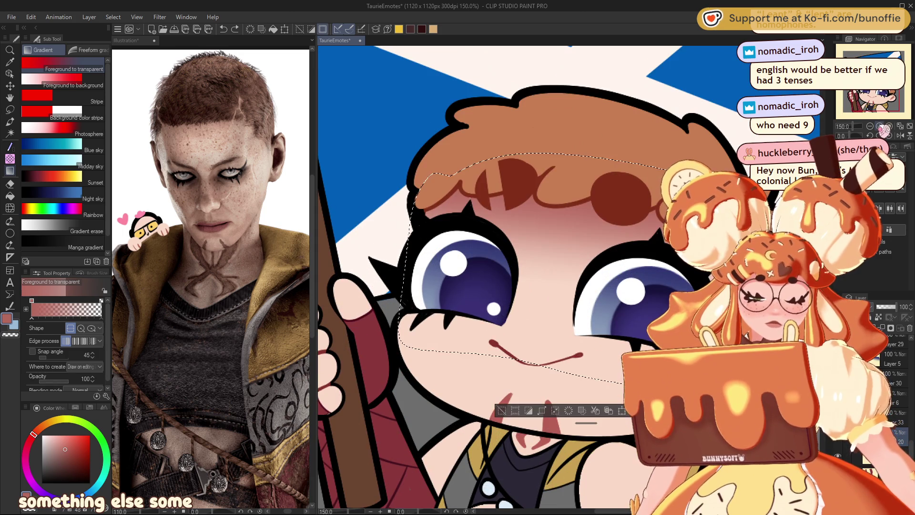
{"action": "key", "text": "ctrl+d"}
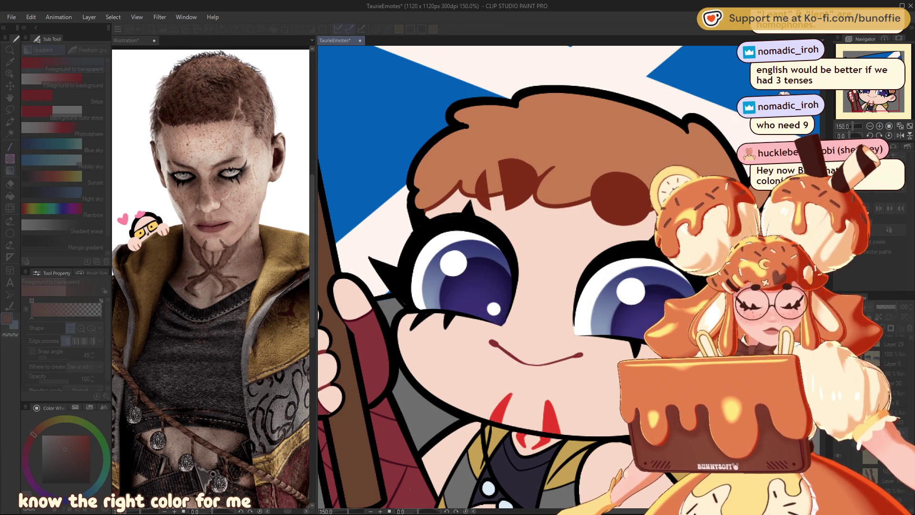
Step: Lasso the forehead under the hair, fill it with a pink gradient, deselect, and view at 100%
{"action": "key", "text": "alt+Tab"}
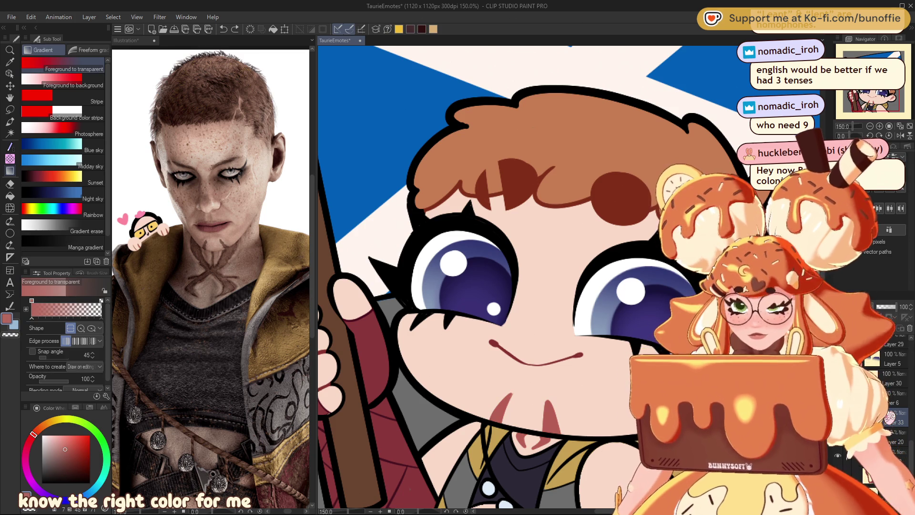
{"action": "key", "text": "alt+Tab"}
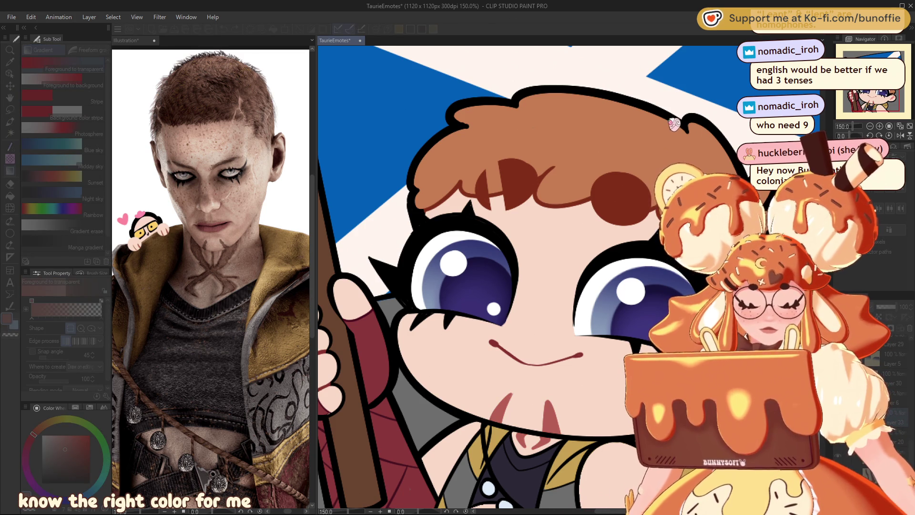
{"action": "key", "text": "alt+Tab"}
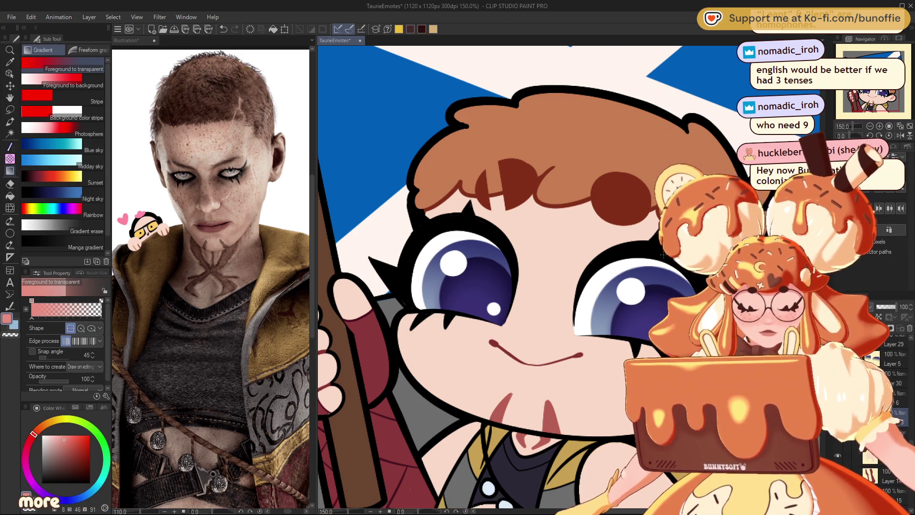
{"action": "left_click", "coordinate": [10, 109]}
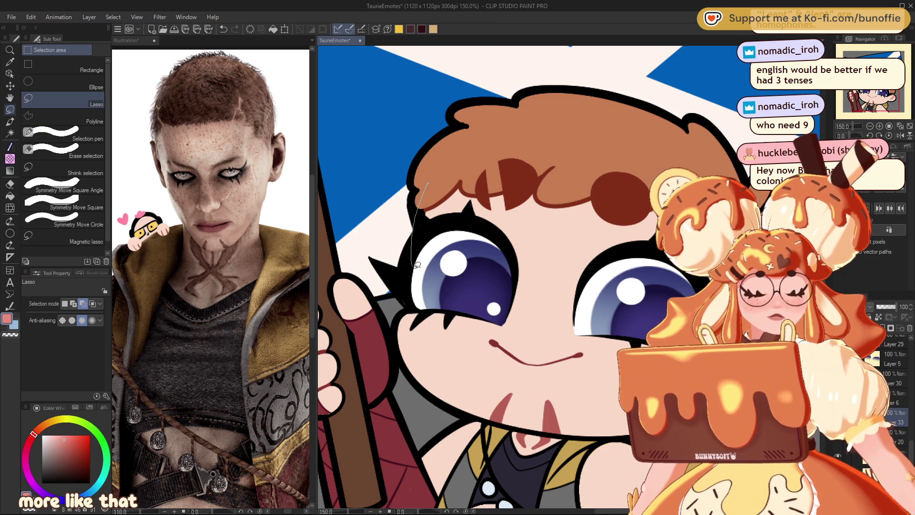
{"action": "mouse_move", "coordinate": [667, 302]}
{"action": "left_mouse_down"}
{"action": "mouse_move", "coordinate": [608, 132]}
{"action": "mouse_move", "coordinate": [476, 128]}
{"action": "left_mouse_up"}
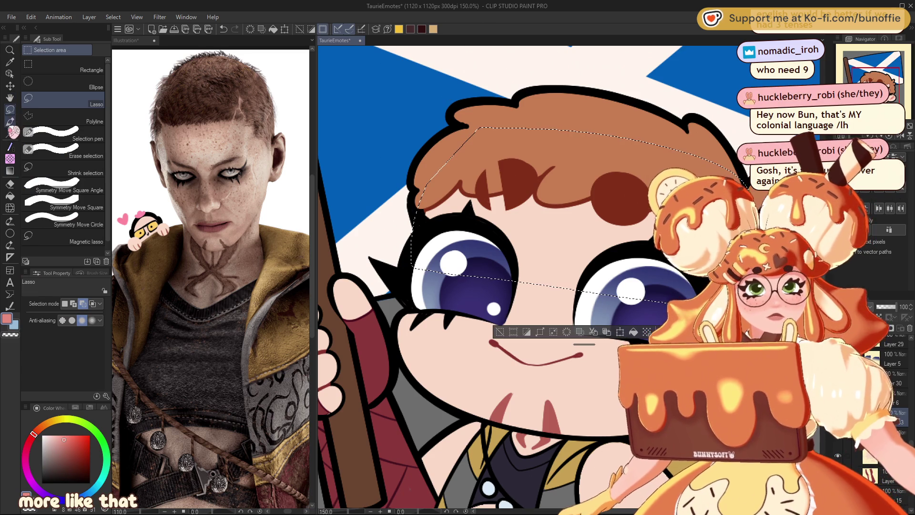
{"action": "left_click", "coordinate": [10, 171]}
{"action": "left_click_drag", "start_coordinate": [513, 286], "coordinate": [513, 210]}
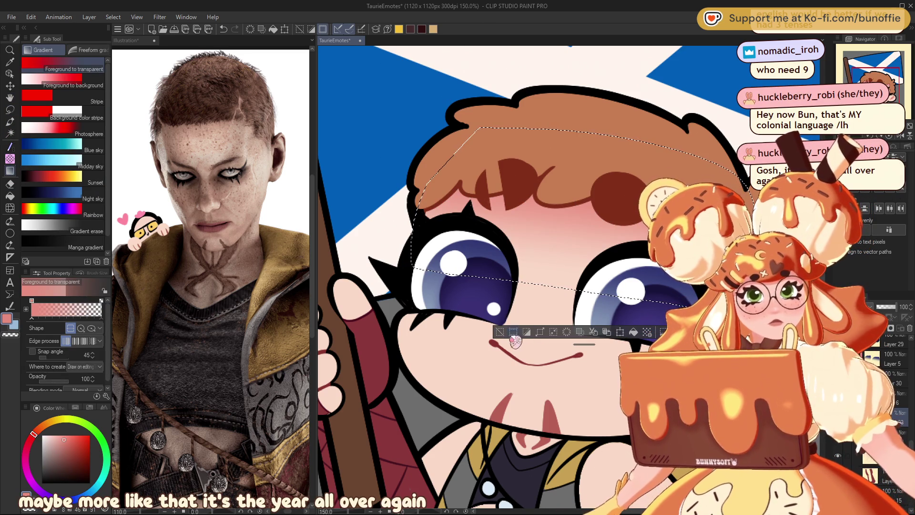
{"action": "key", "text": "ctrl+d"}
{"action": "key", "text": "ctrl+minus"}
{"action": "key", "text": "ctrl+minus"}
{"action": "key", "text": "ctrl+minus"}
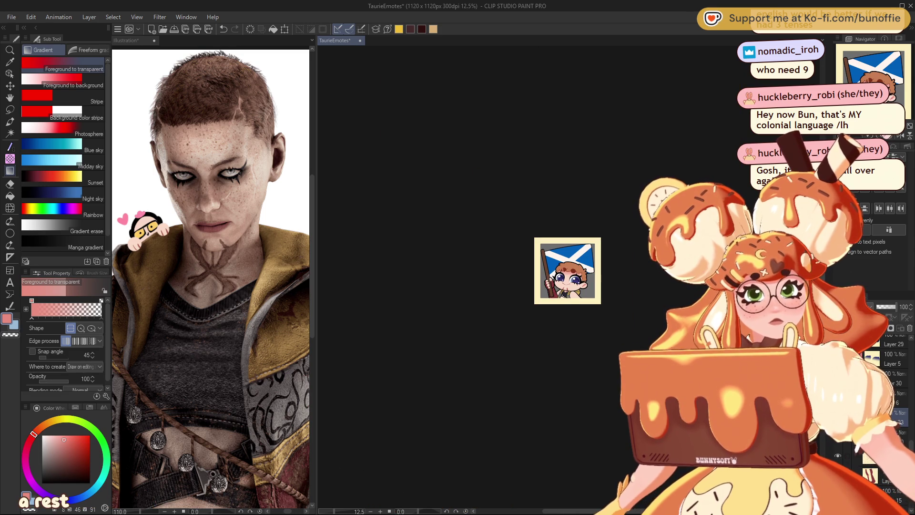
{"action": "key", "text": "ctrl+alt+0"}
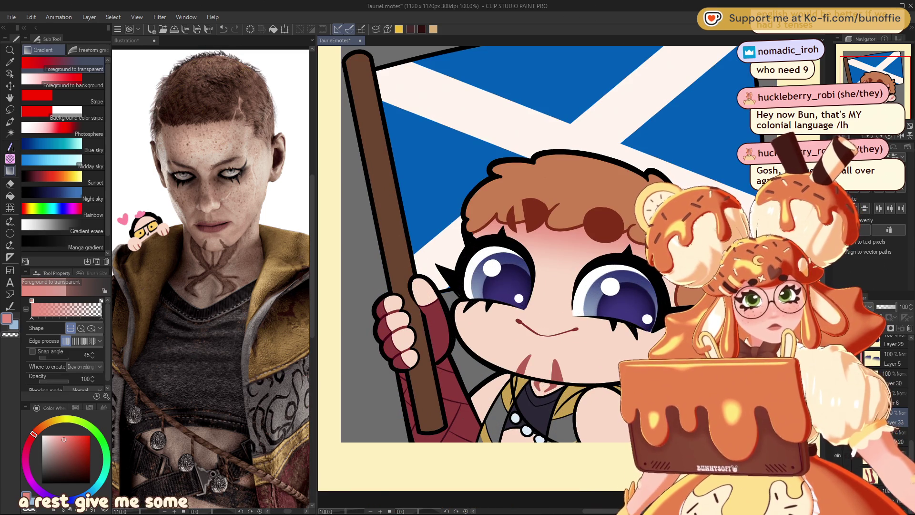
Step: Return to the pen and toggle from transparent back to the pink main colour
{"action": "key", "text": "p"}
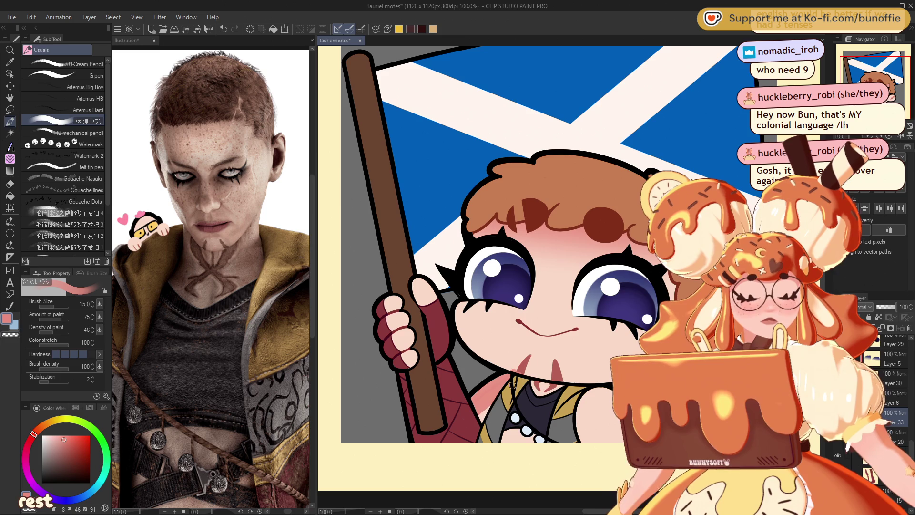
{"action": "key", "text": "c"}
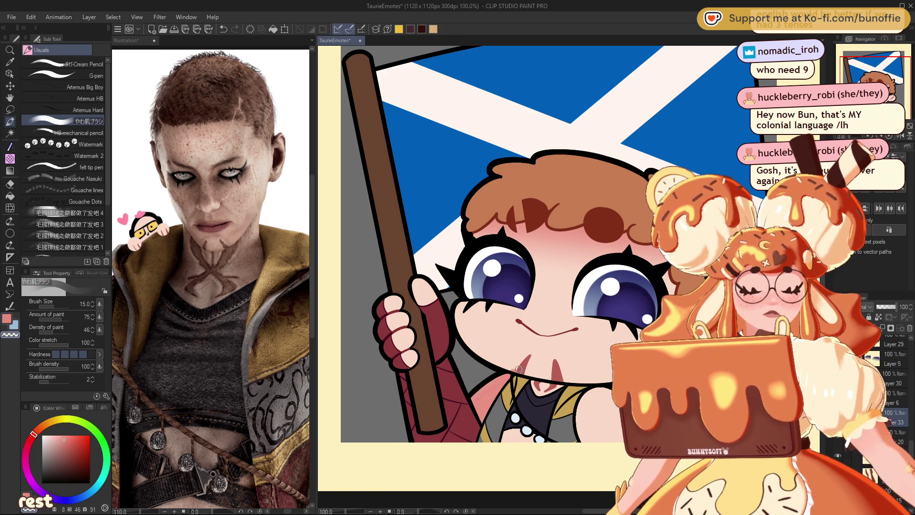
{"action": "key", "text": "c"}
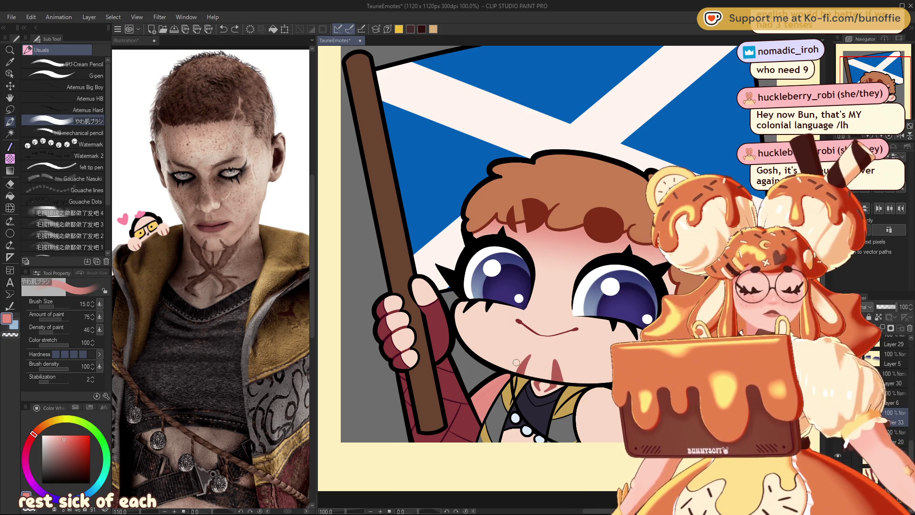
{"action": "key", "text": "c"}
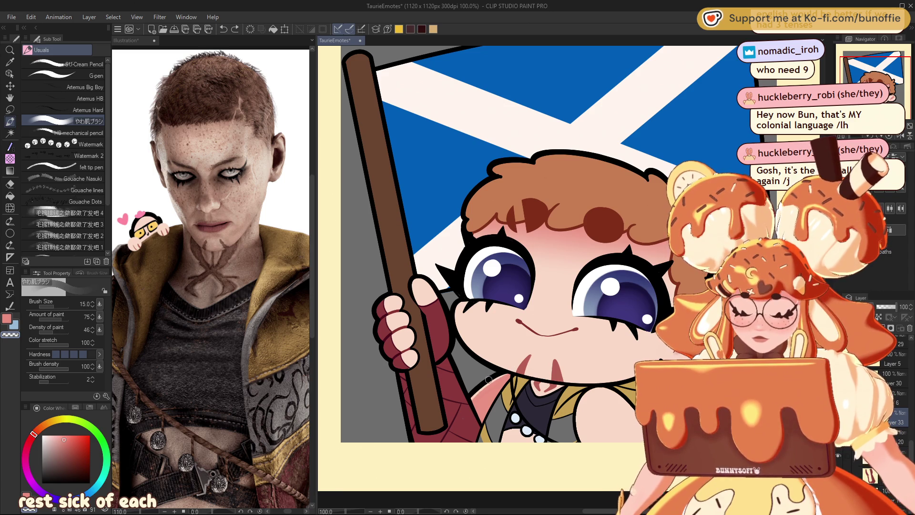
{"action": "scroll", "coordinate": [887, 76], "scroll_direction": "up", "scroll_amount": 2}
{"action": "left_click_drag", "start_coordinate": [887, 76], "coordinate": [895, 82]}
{"action": "key", "text": "c"}
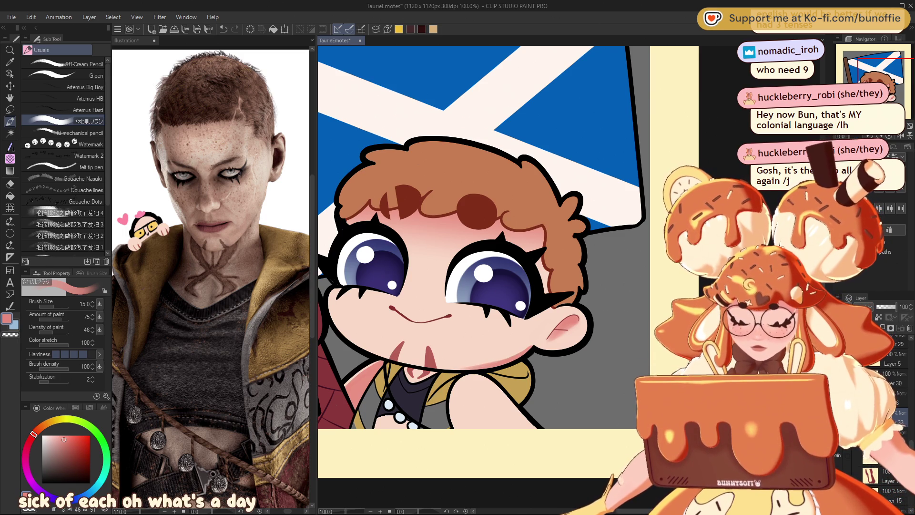
Step: Paint on a tilted canvas, then zoom out and turn the view upright again
{"action": "left_click_drag", "start_coordinate": [381, 343], "coordinate": [397, 177]}
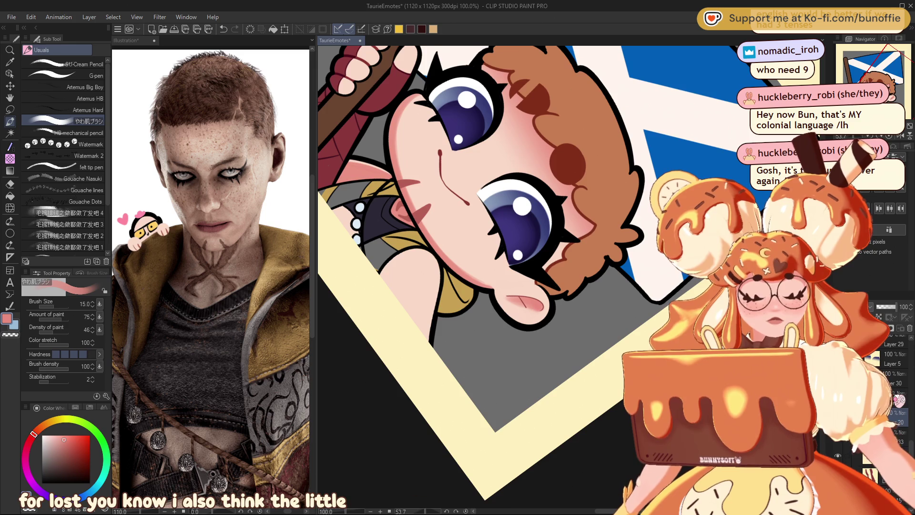
{"action": "key", "text": "ctrl+minus"}
{"action": "key", "text": "ctrl+at"}
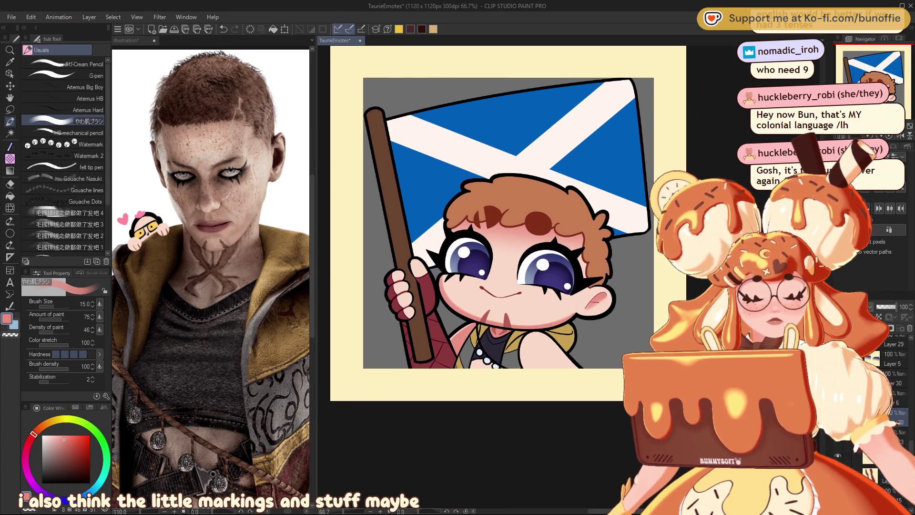
{"action": "scroll", "coordinate": [505, 223], "scroll_direction": "right", "scroll_amount": 1}
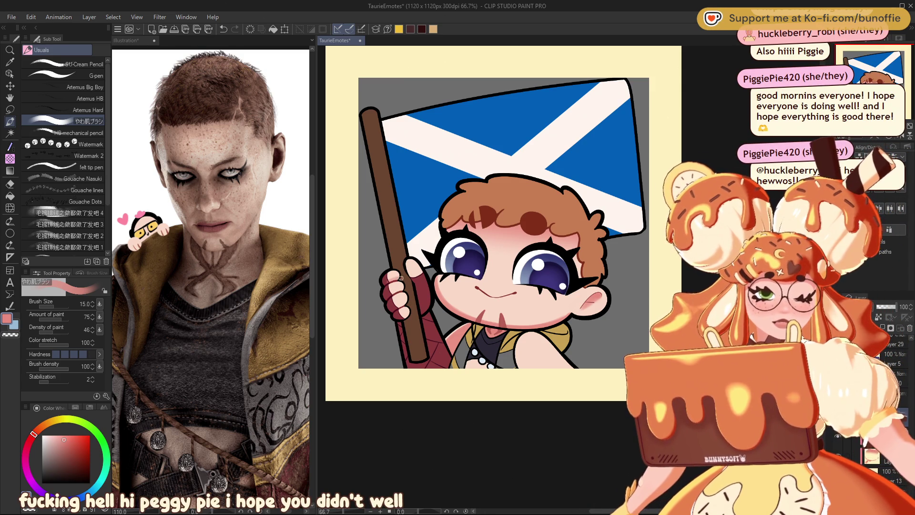
Step: Undo the stray stroke on the hand and paint faint pink strokes across the arm
{"action": "key", "text": "ctrl+z"}
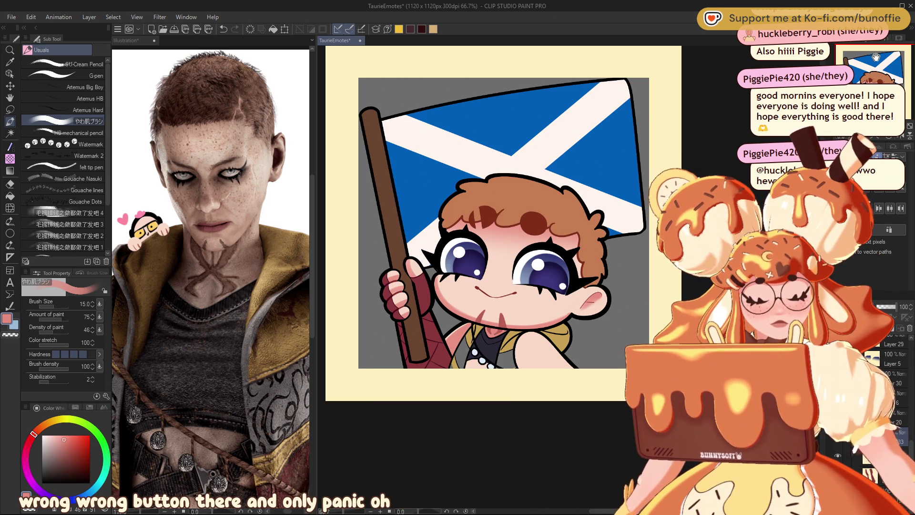
{"action": "mouse_move", "coordinate": [477, 214]}
{"action": "left_mouse_down"}
{"action": "mouse_move", "coordinate": [453, 184]}
{"action": "mouse_move", "coordinate": [434, 178]}
{"action": "left_mouse_up"}
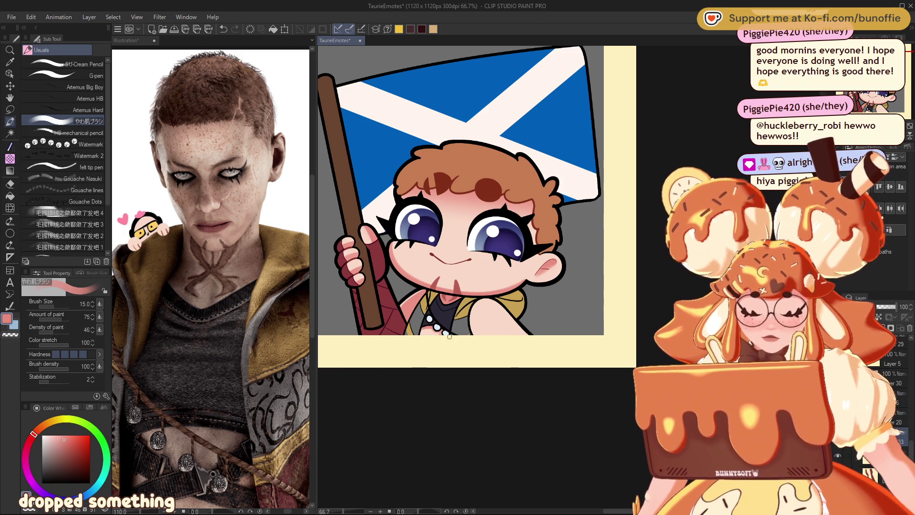
{"action": "mouse_move", "coordinate": [467, 327]}
{"action": "left_mouse_down"}
{"action": "mouse_move", "coordinate": [386, 308]}
{"action": "mouse_move", "coordinate": [424, 311]}
{"action": "left_mouse_up"}
{"action": "left_click_drag", "start_coordinate": [400, 282], "coordinate": [431, 320]}
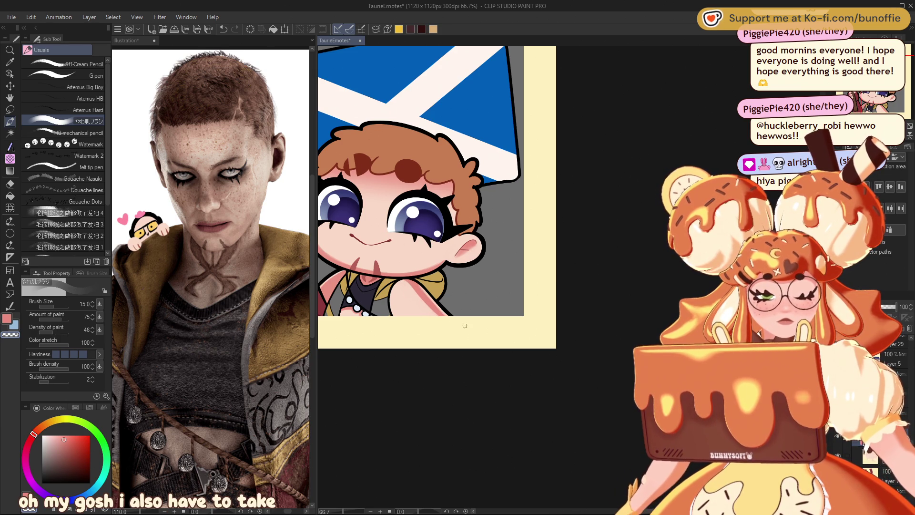
Step: Zoom out to review the emote, then switch to the transparent colour for erasing
{"action": "key", "text": "ctrl+minus"}
{"action": "key", "text": "ctrl+minus"}
{"action": "key", "text": "ctrl+minus"}
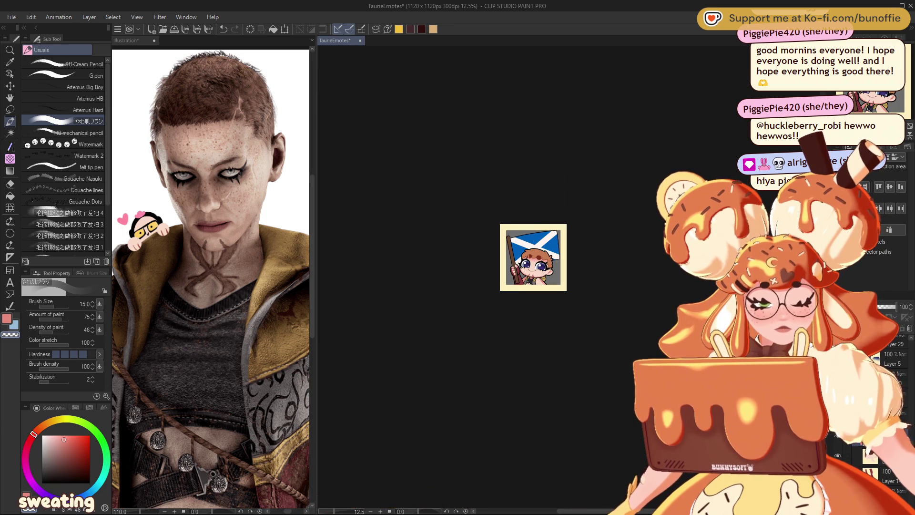
{"action": "scroll", "coordinate": [560, 276], "scroll_direction": "up", "scroll_amount": 6}
{"action": "left_click_drag", "start_coordinate": [419, 275], "coordinate": [516, 259]}
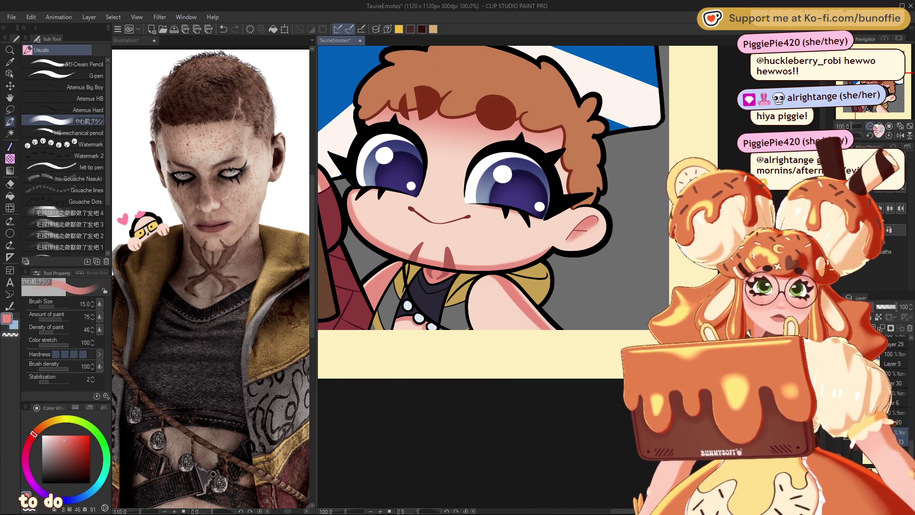
{"action": "scroll", "coordinate": [569, 278], "scroll_direction": "down", "scroll_amount": 4}
{"action": "scroll", "coordinate": [567, 275], "scroll_direction": "up", "scroll_amount": 5}
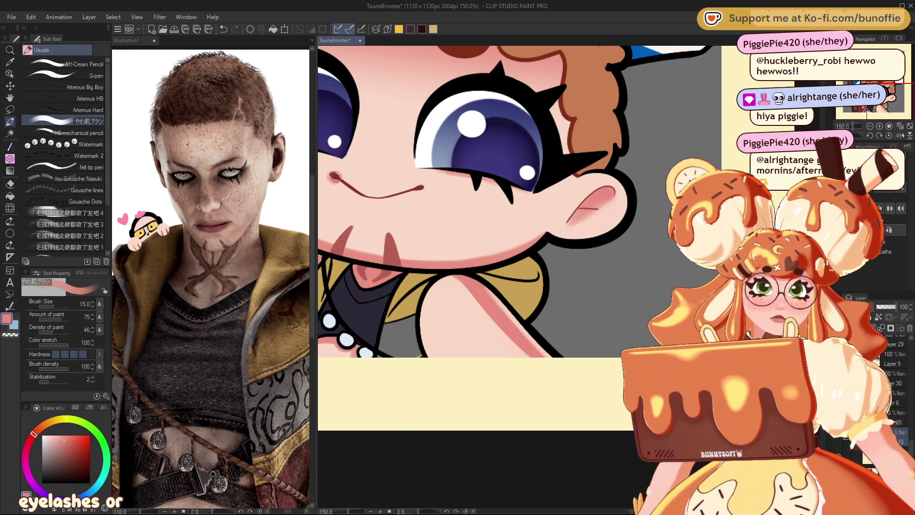
{"action": "key", "text": "c"}
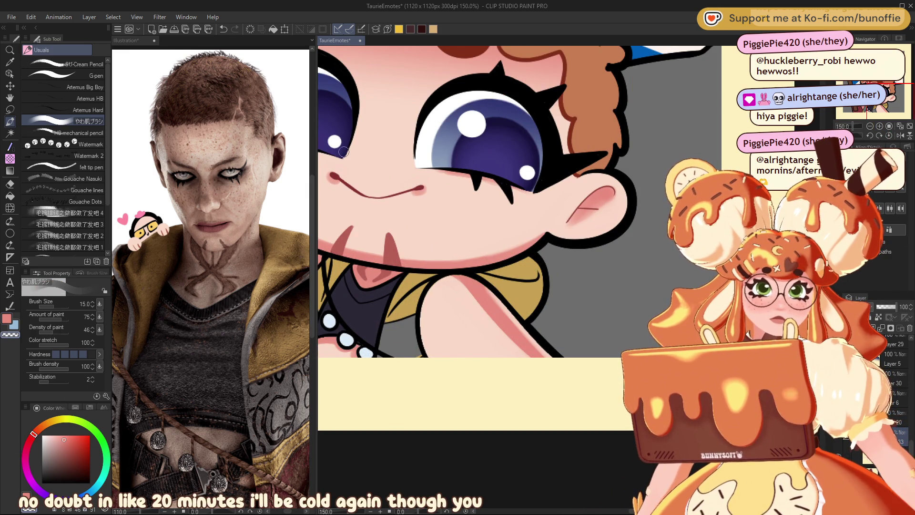
{"action": "scroll", "coordinate": [880, 133], "scroll_direction": "down", "scroll_amount": 5}
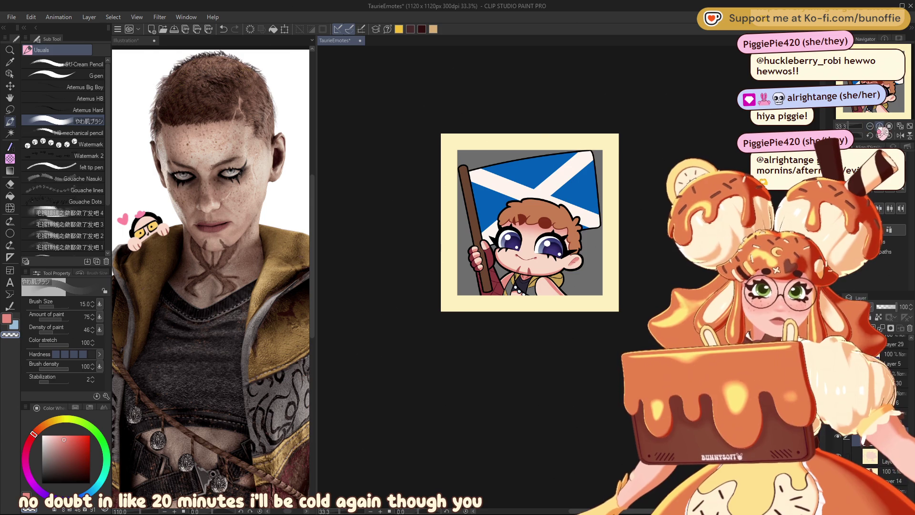
Step: Undo the last stroke and cover the pink arm line with skin tone
{"action": "key", "text": "ctrl+z"}
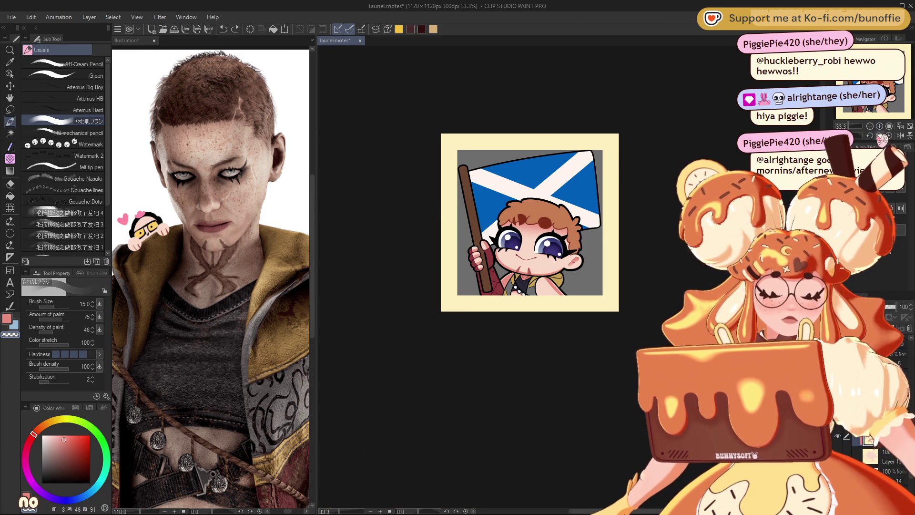
{"action": "key", "text": "ctrl+alt+0"}
{"action": "left_click_drag", "start_coordinate": [510, 293], "coordinate": [547, 319]}
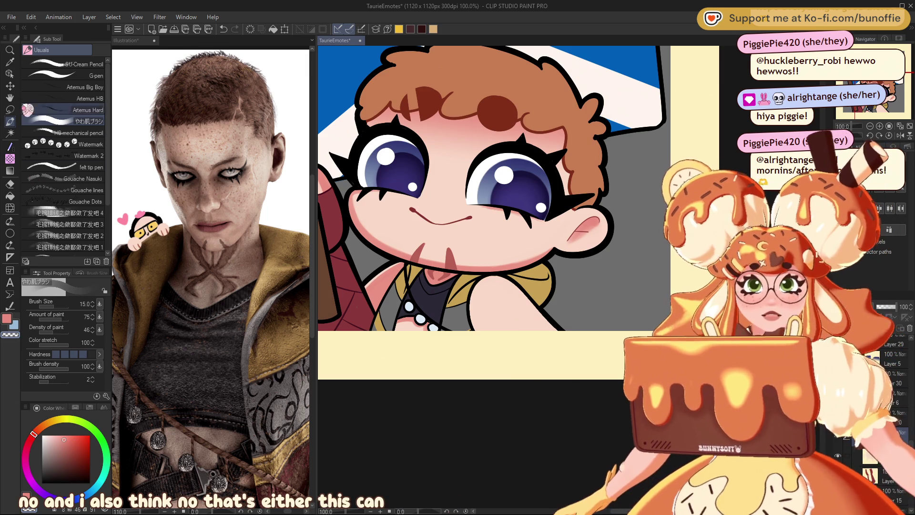
Step: Lasso the arm area and try the Gradient tool, then drop the selection
{"action": "key", "text": "m"}
{"action": "mouse_move", "coordinate": [507, 277]}
{"action": "left_mouse_down"}
{"action": "mouse_move", "coordinate": [481, 274]}
{"action": "mouse_move", "coordinate": [595, 346]}
{"action": "mouse_move", "coordinate": [510, 274]}
{"action": "left_mouse_up"}
{"action": "left_click", "coordinate": [10, 159]}
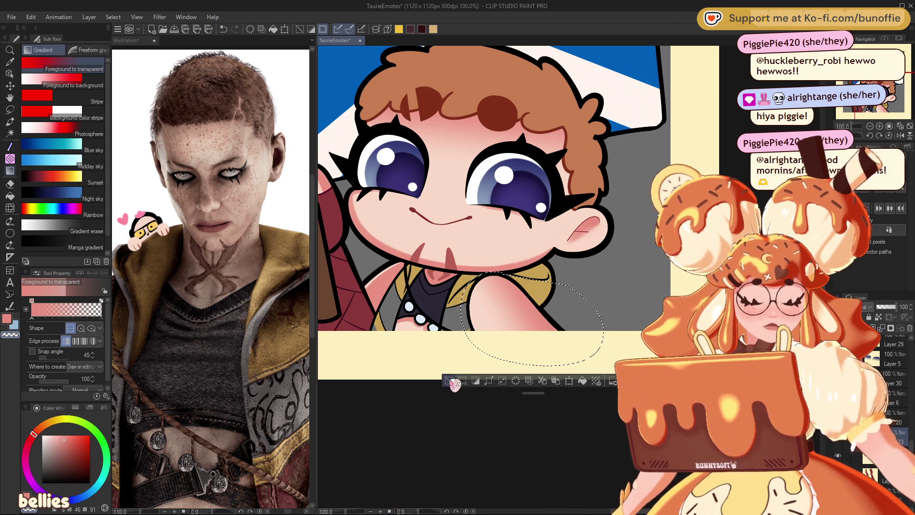
{"action": "left_click", "coordinate": [449, 381]}
{"action": "key", "text": "ctrl+minus"}
{"action": "key", "text": "ctrl+minus"}
{"action": "key", "text": "ctrl+minus"}
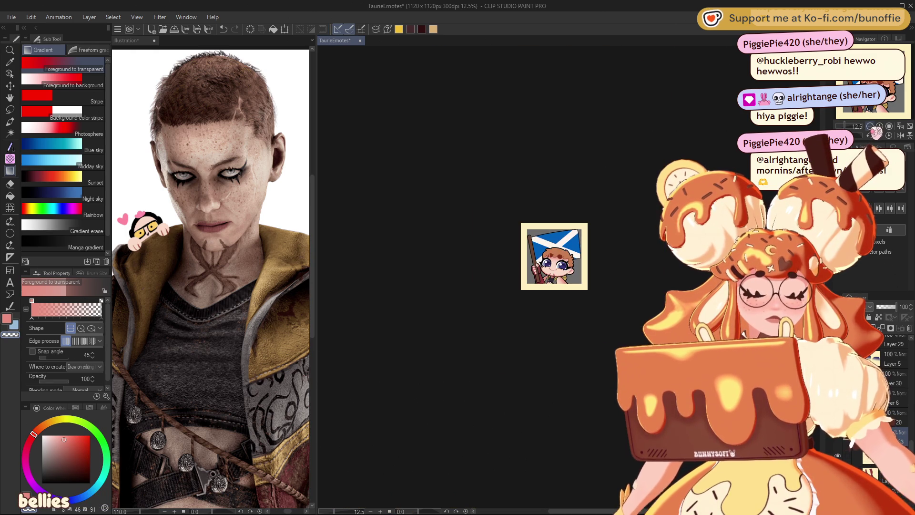
{"action": "key", "text": "ctrl+alt+0"}
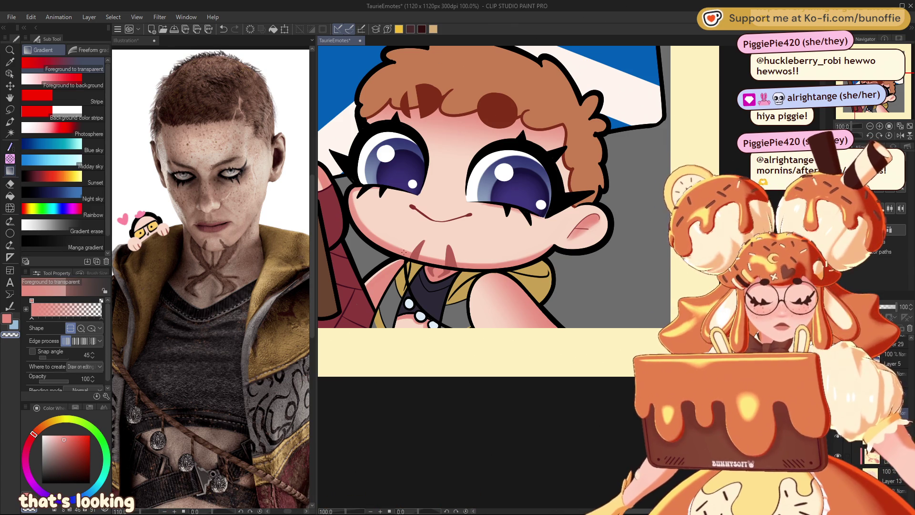
Step: Darken the chin scars with a deeper red brush, then choose a light skin pink
{"action": "left_click", "coordinate": [74, 454]}
{"action": "key", "text": "b"}
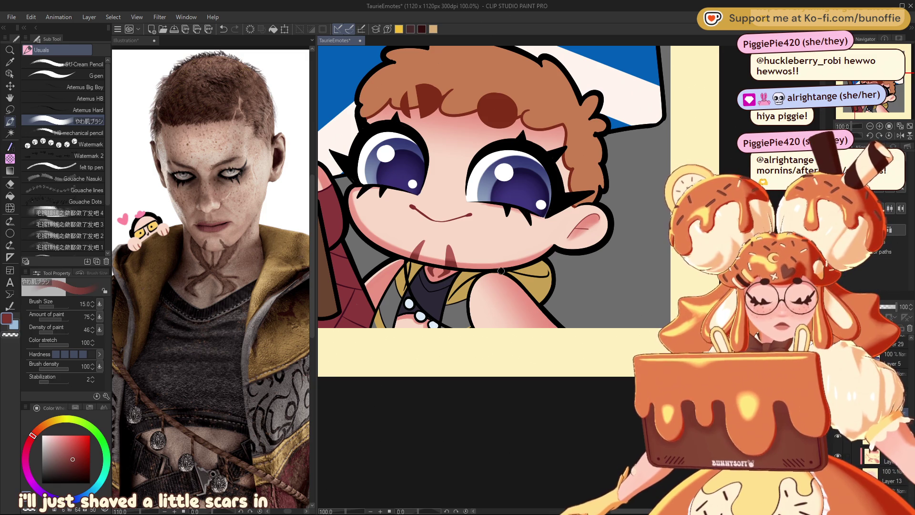
{"action": "key", "text": "ctrl+minus"}
{"action": "key", "text": "ctrl+minus"}
{"action": "key", "text": "ctrl+minus"}
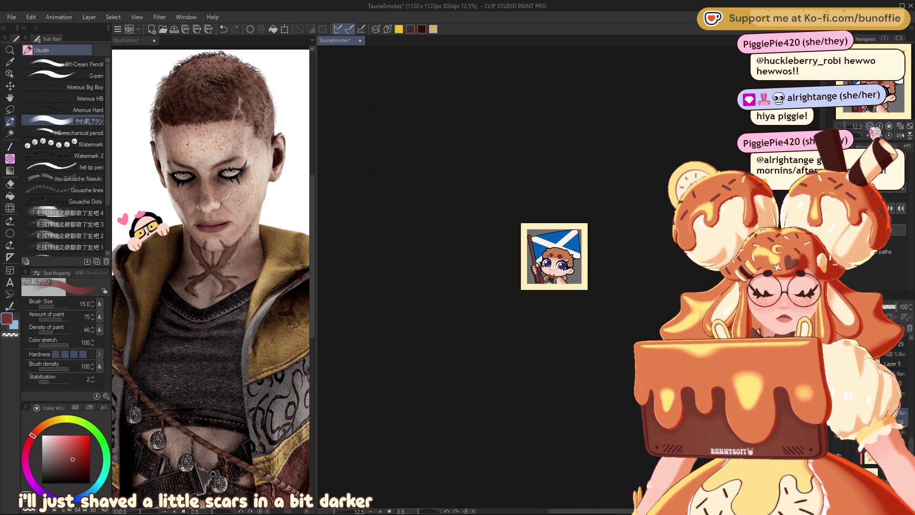
{"action": "key", "text": "ctrl+plus"}
{"action": "key", "text": "ctrl+plus"}
{"action": "key", "text": "ctrl+plus"}
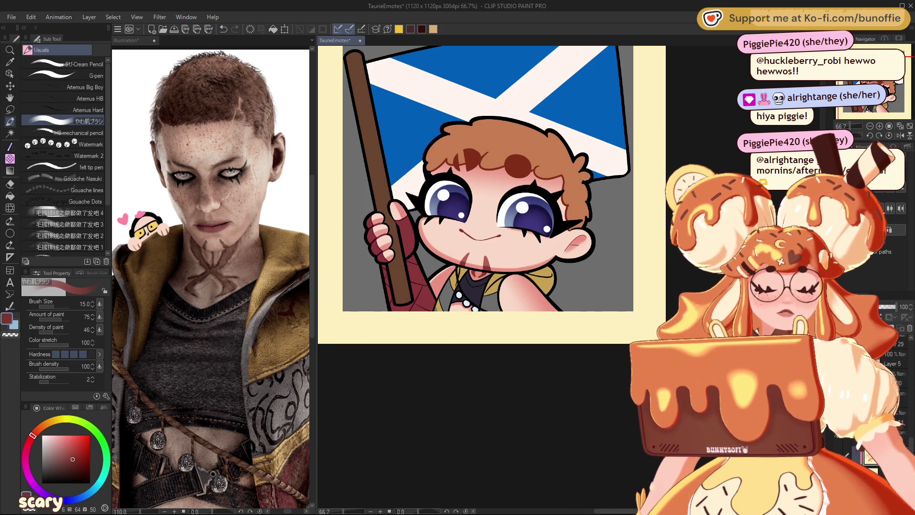
{"action": "left_click", "coordinate": [437, 233], "text": "alt"}
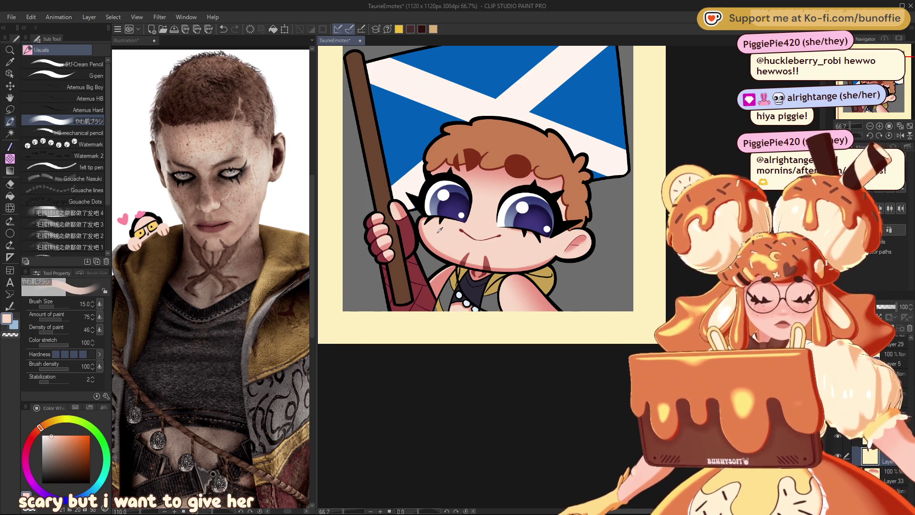
Step: Choose a reddish pink, set the brush size to 80, and paint blush on both cheeks
{"action": "left_click_drag", "start_coordinate": [38, 430], "coordinate": [31, 437]}
{"action": "left_click", "coordinate": [69, 437]}
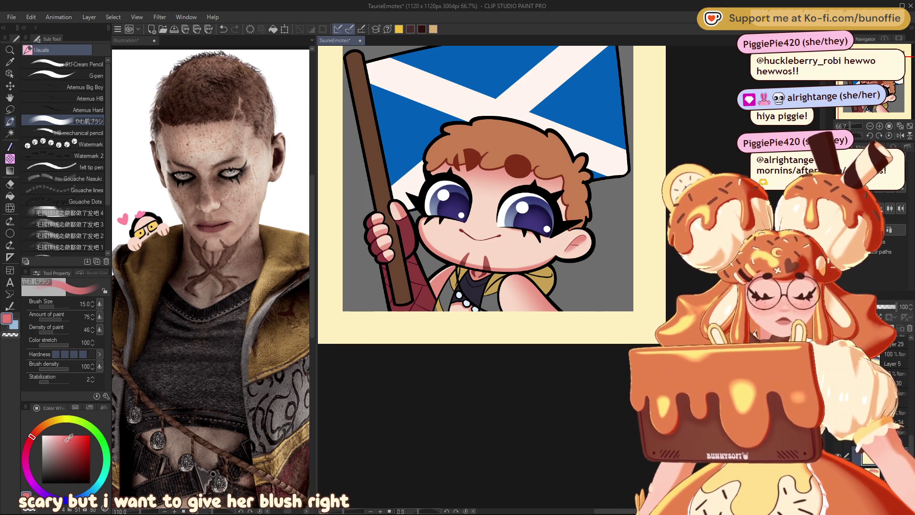
{"action": "mouse_move", "coordinate": [446, 227]}
{"action": "left_mouse_down"}
{"action": "mouse_move", "coordinate": [429, 218]}
{"action": "mouse_move", "coordinate": [429, 231]}
{"action": "mouse_move", "coordinate": [453, 228]}
{"action": "mouse_move", "coordinate": [441, 209]}
{"action": "mouse_move", "coordinate": [452, 227]}
{"action": "left_mouse_up"}
{"action": "mouse_move", "coordinate": [517, 232]}
{"action": "left_mouse_down"}
{"action": "mouse_move", "coordinate": [517, 246]}
{"action": "mouse_move", "coordinate": [539, 225]}
{"action": "mouse_move", "coordinate": [518, 228]}
{"action": "mouse_move", "coordinate": [524, 234]}
{"action": "left_mouse_up"}
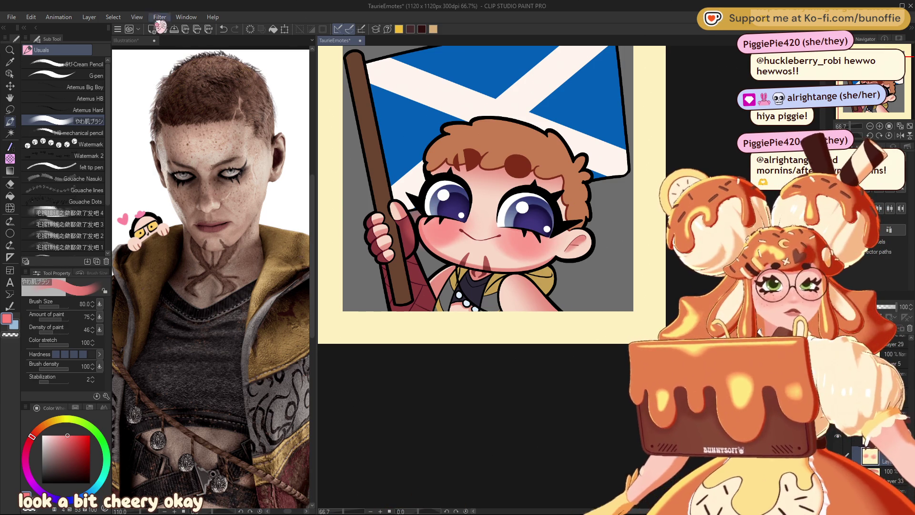
{"action": "left_click", "coordinate": [268, 82]}
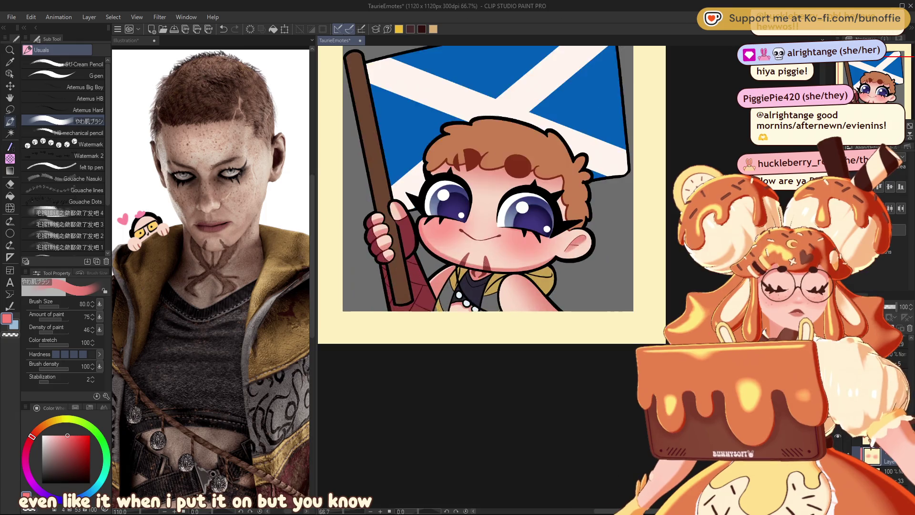
{"action": "key", "text": "ctrl+alt+0"}
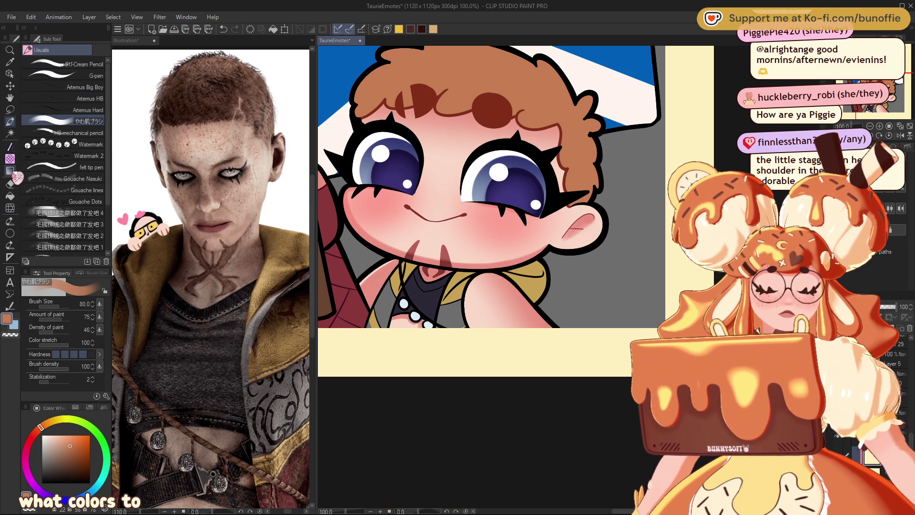
Step: Spray freckles over the face with a smaller spray brush, then zoom out to preview
{"action": "left_click", "coordinate": [10, 232]}
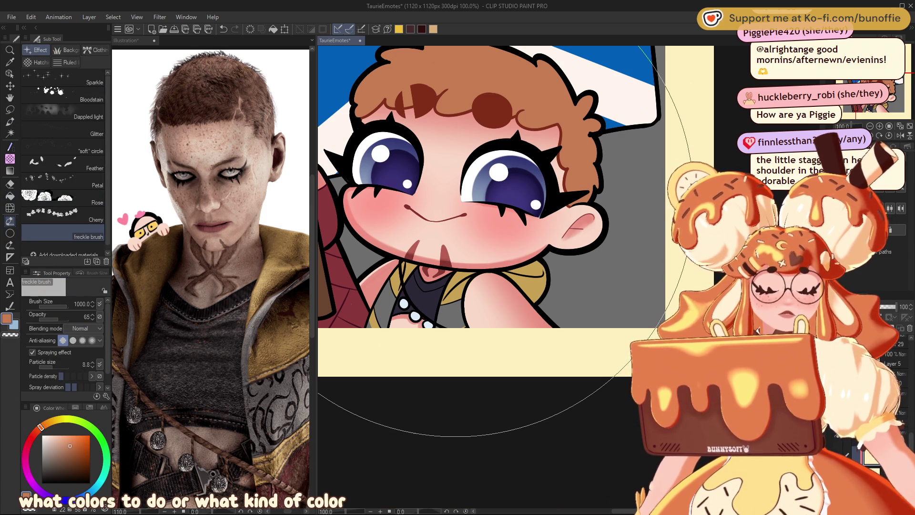
{"action": "mouse_move", "coordinate": [477, 191]}
{"action": "left_mouse_down"}
{"action": "mouse_move", "coordinate": [404, 205]}
{"action": "mouse_move", "coordinate": [472, 205]}
{"action": "mouse_move", "coordinate": [429, 333]}
{"action": "mouse_move", "coordinate": [501, 343]}
{"action": "mouse_move", "coordinate": [493, 316]}
{"action": "mouse_move", "coordinate": [501, 337]}
{"action": "mouse_move", "coordinate": [480, 347]}
{"action": "mouse_move", "coordinate": [552, 306]}
{"action": "mouse_move", "coordinate": [571, 233]}
{"action": "mouse_move", "coordinate": [462, 229]}
{"action": "mouse_move", "coordinate": [410, 295]}
{"action": "mouse_move", "coordinate": [391, 277]}
{"action": "mouse_move", "coordinate": [389, 288]}
{"action": "mouse_move", "coordinate": [405, 157]}
{"action": "mouse_move", "coordinate": [451, 176]}
{"action": "mouse_move", "coordinate": [573, 286]}
{"action": "mouse_move", "coordinate": [665, 328]}
{"action": "left_mouse_up"}
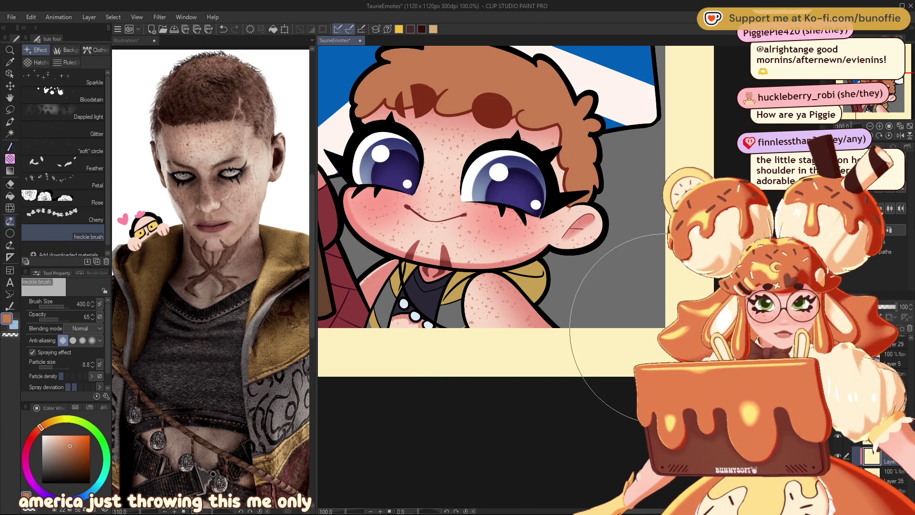
{"action": "key", "text": "ctrl+minus"}
{"action": "key", "text": "ctrl+minus"}
{"action": "key", "text": "ctrl+minus"}
{"action": "scroll", "coordinate": [569, 278], "scroll_direction": "up", "scroll_amount": 5}
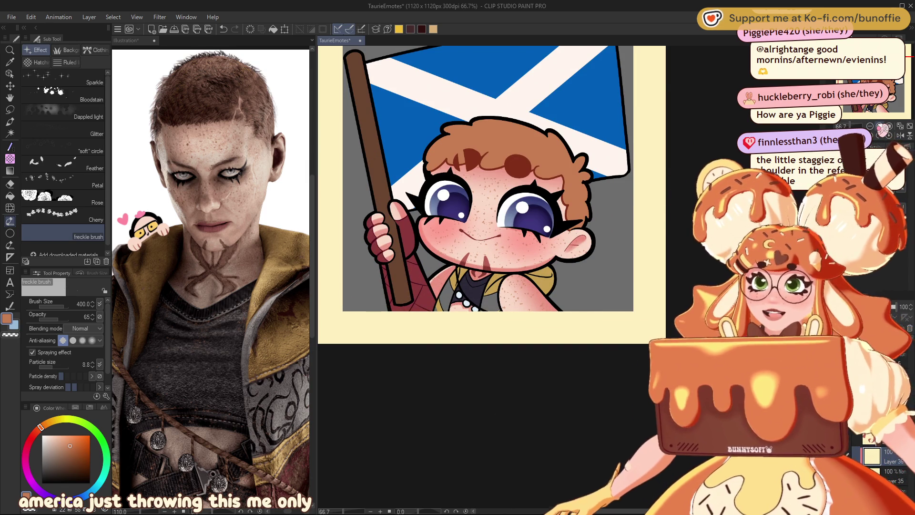
Step: Select the whole canvas, choose a dark red-brown colour, and switch to the solid pen
{"action": "key", "text": "ctrl+a"}
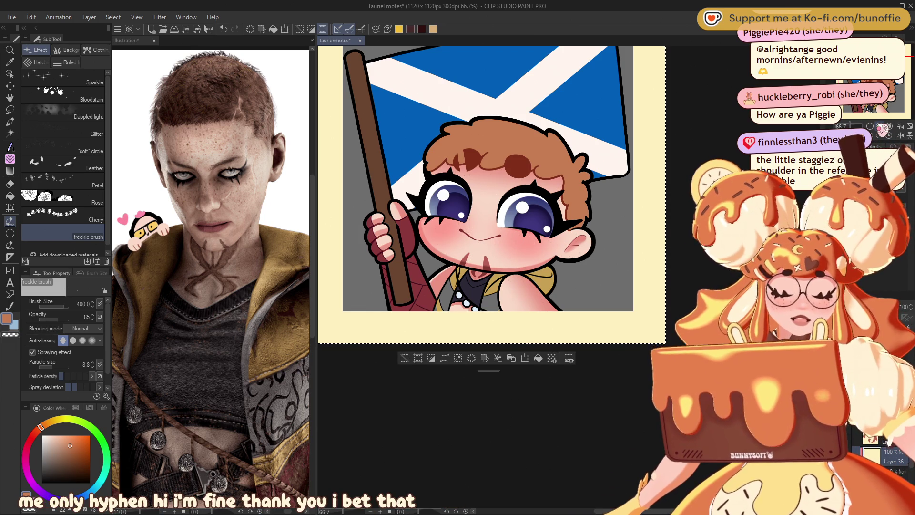
{"action": "left_click", "coordinate": [75, 455]}
{"action": "left_click", "coordinate": [38, 430]}
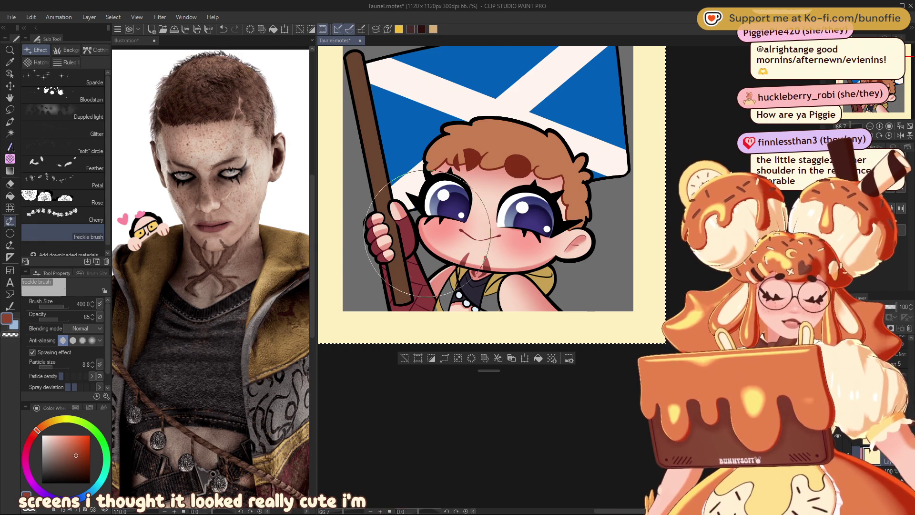
{"action": "left_click", "coordinate": [10, 121]}
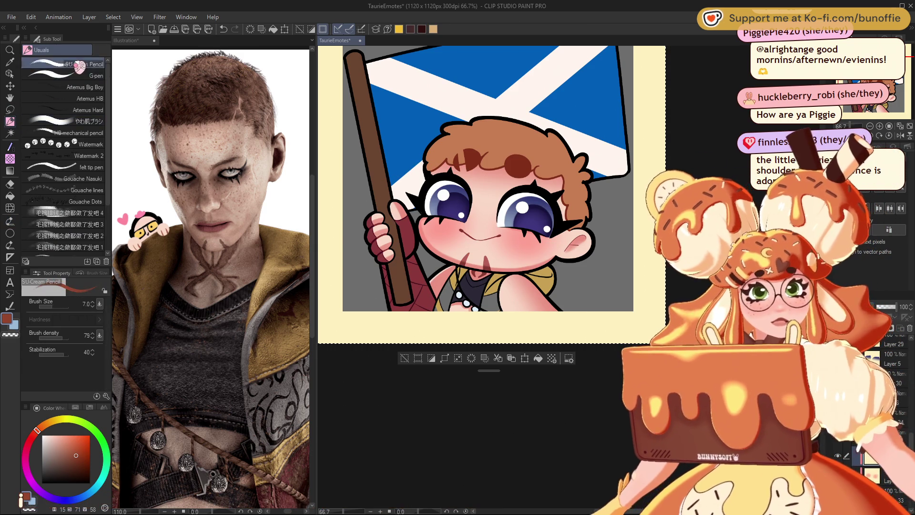
Step: Select the G-pen, zoom in close on the face, and shrink the brush to 12
{"action": "left_click", "coordinate": [96, 72]}
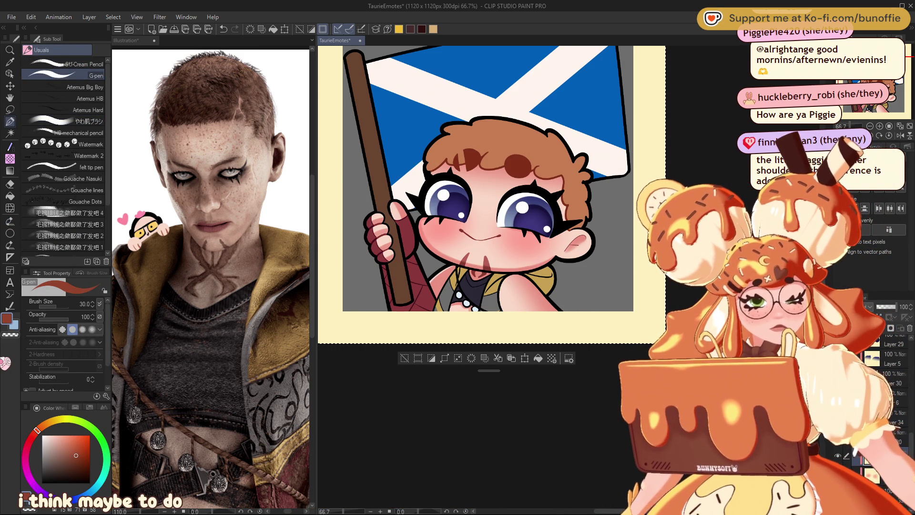
{"action": "left_click", "coordinate": [881, 126]}
{"action": "left_click_drag", "start_coordinate": [880, 126], "coordinate": [869, 109]}
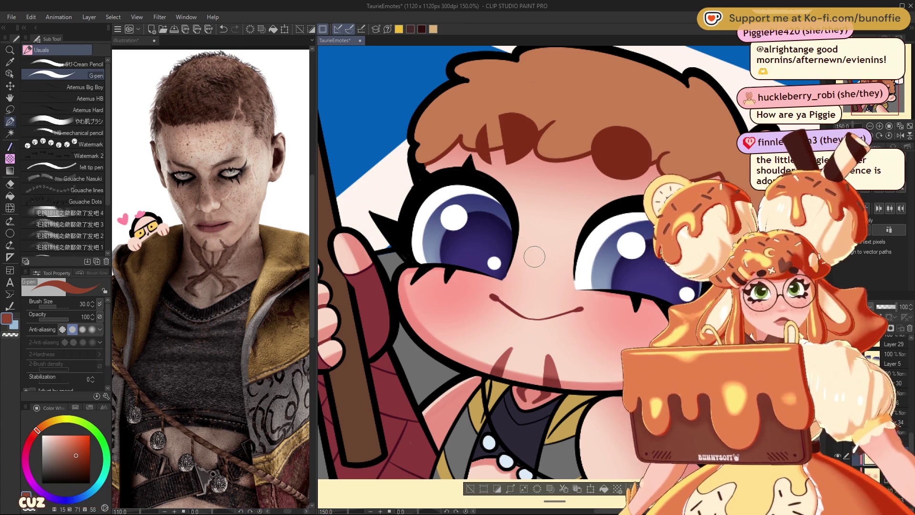
{"action": "key", "text": "bracketleft"}
{"action": "key", "text": "bracketleft"}
{"action": "key", "text": "bracketleft"}
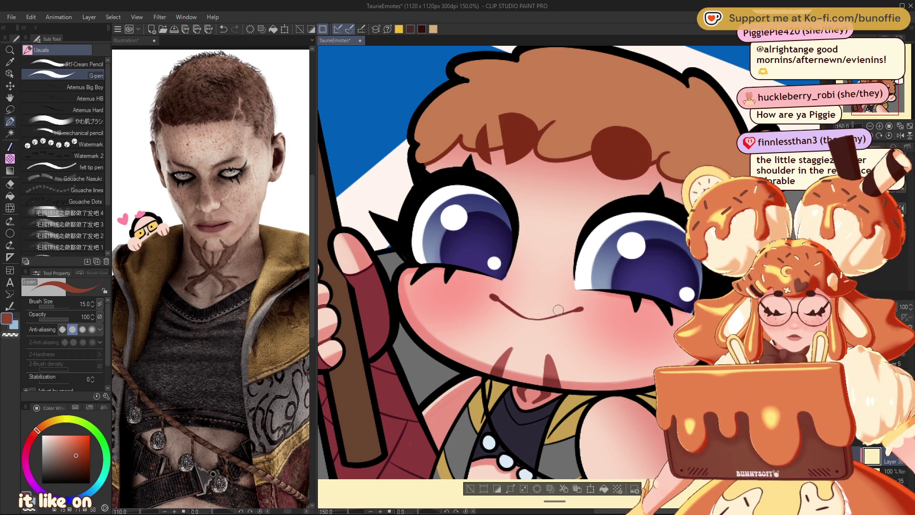
{"action": "key", "text": "bracketleft"}
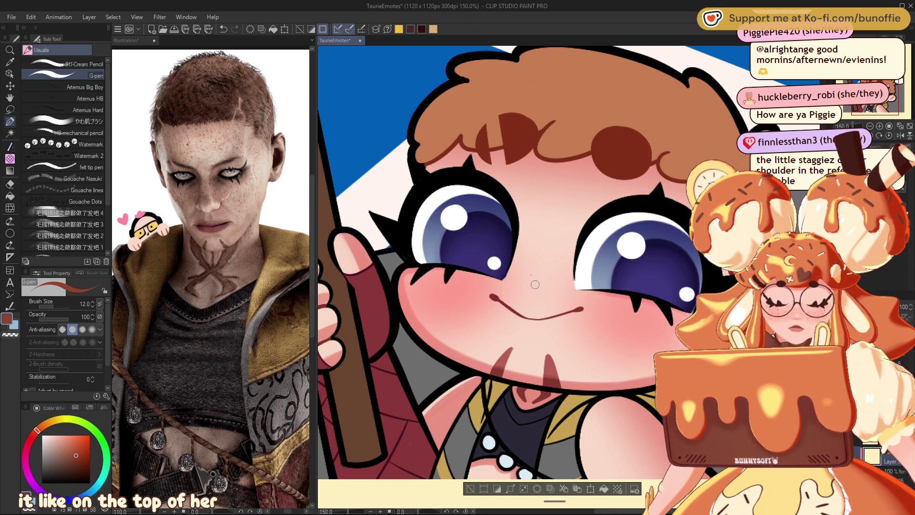
Step: Dot brown freckles at size 7 across the nose, upper face and both cheeks
{"action": "left_click", "coordinate": [517, 291]}
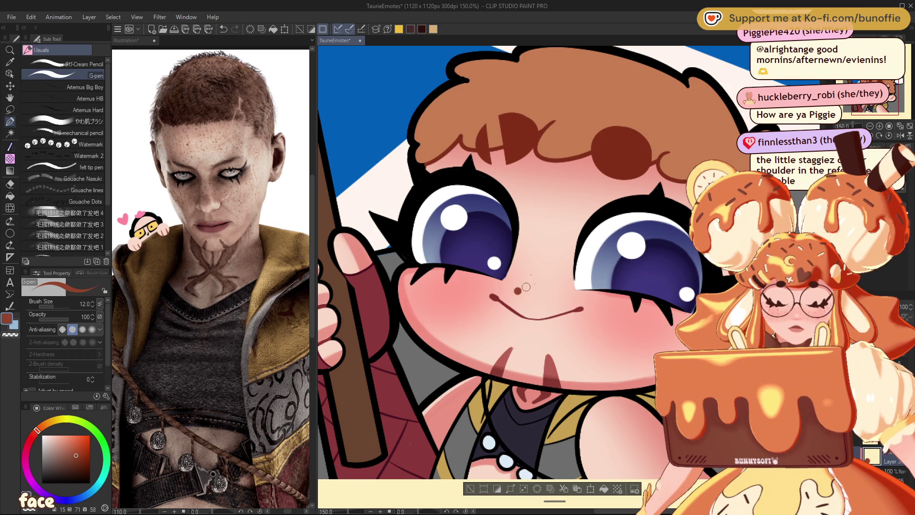
{"action": "key", "text": "bracketleft"}
{"action": "key", "text": "bracketleft"}
{"action": "key", "text": "bracketleft"}
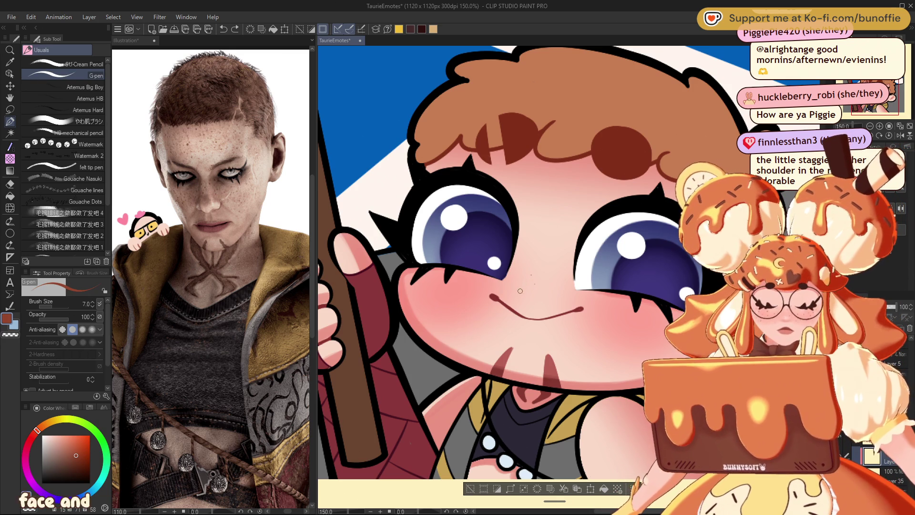
{"action": "left_click", "coordinate": [559, 223]}
{"action": "left_click", "coordinate": [564, 248]}
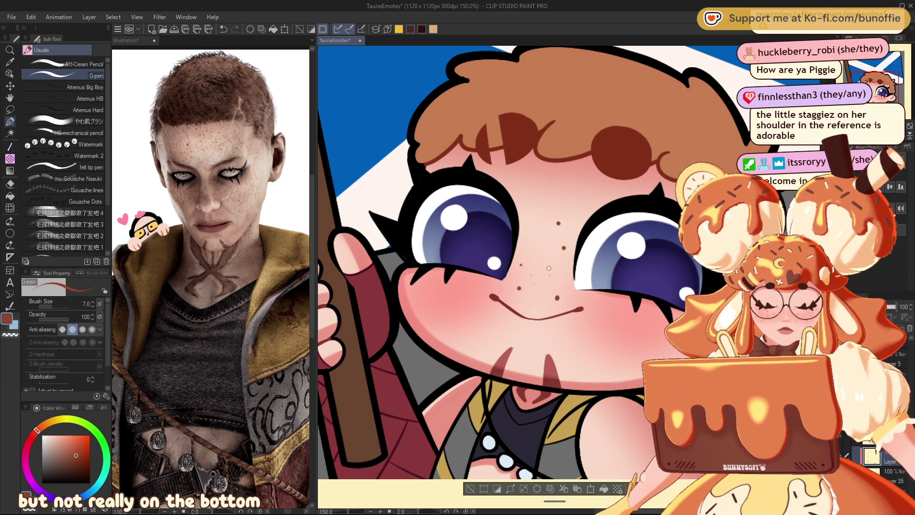
{"action": "left_click", "coordinate": [526, 245]}
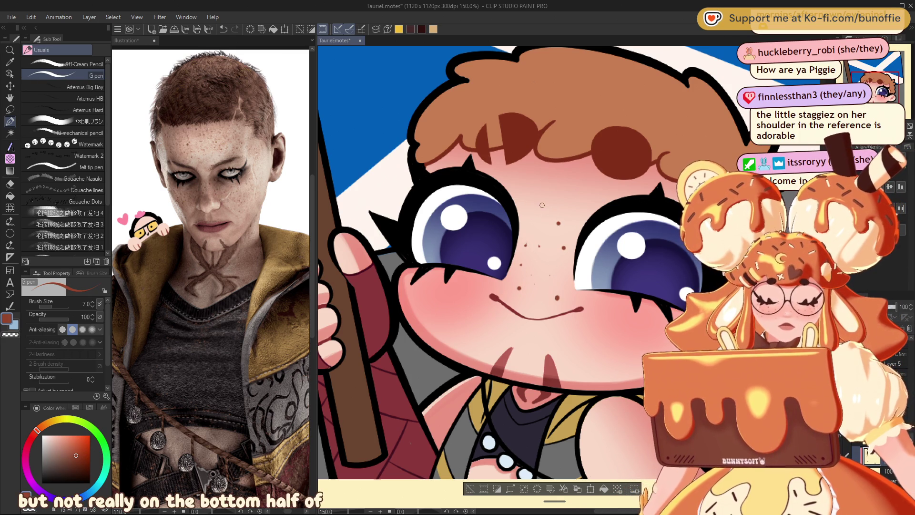
{"action": "left_click", "coordinate": [522, 173]}
{"action": "left_click", "coordinate": [514, 182]}
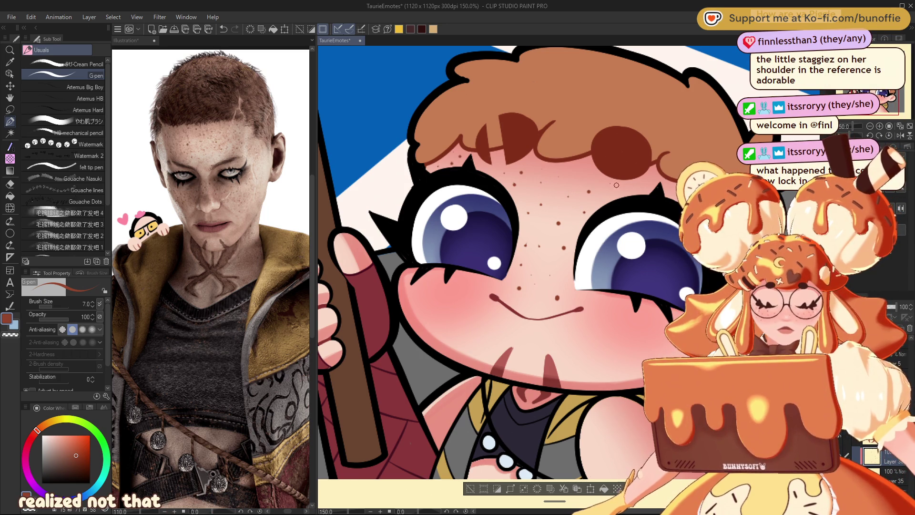
{"action": "left_click", "coordinate": [579, 169]}
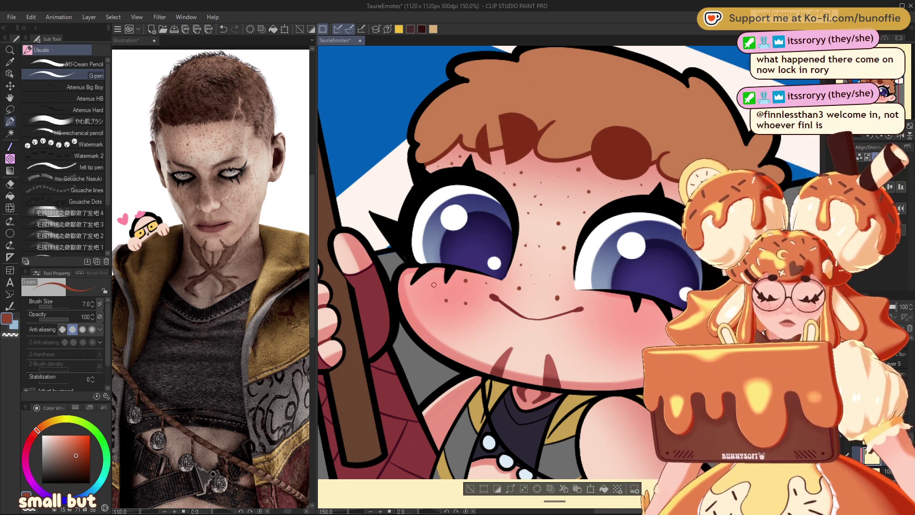
{"action": "left_click", "coordinate": [425, 324]}
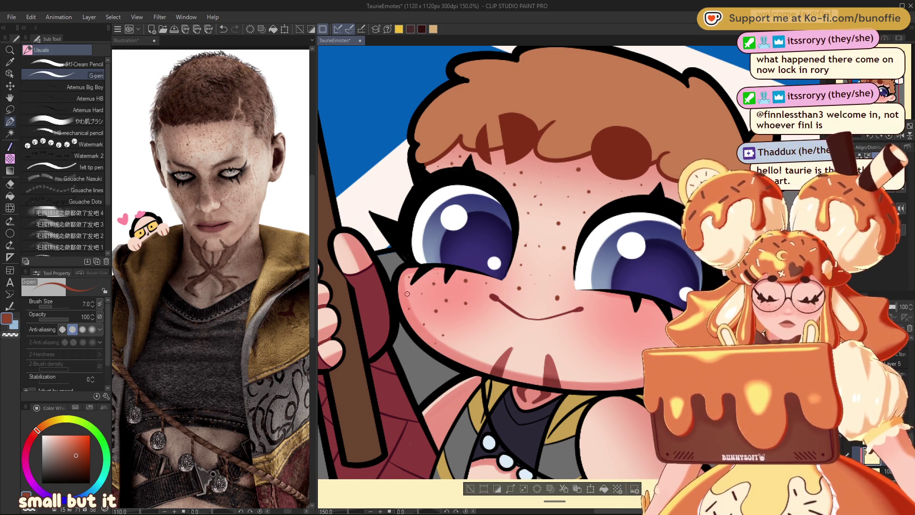
{"action": "left_click", "coordinate": [607, 326]}
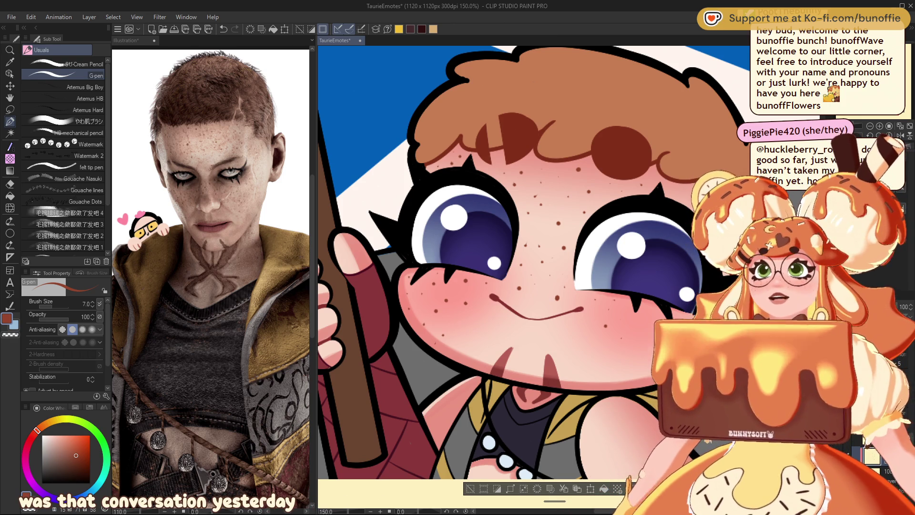
{"action": "left_click_drag", "start_coordinate": [525, 262], "coordinate": [387, 247]}
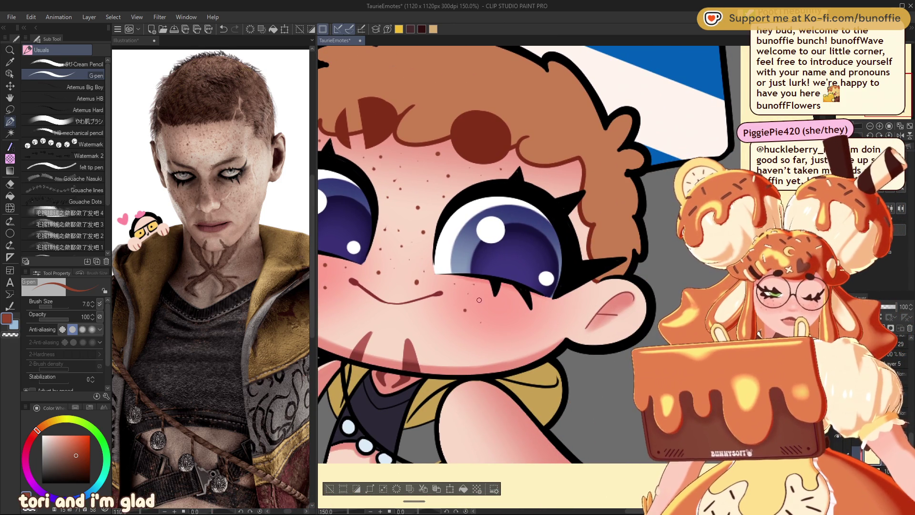
Step: Add three more freckle dots to the right cheek
{"action": "left_click", "coordinate": [503, 351]}
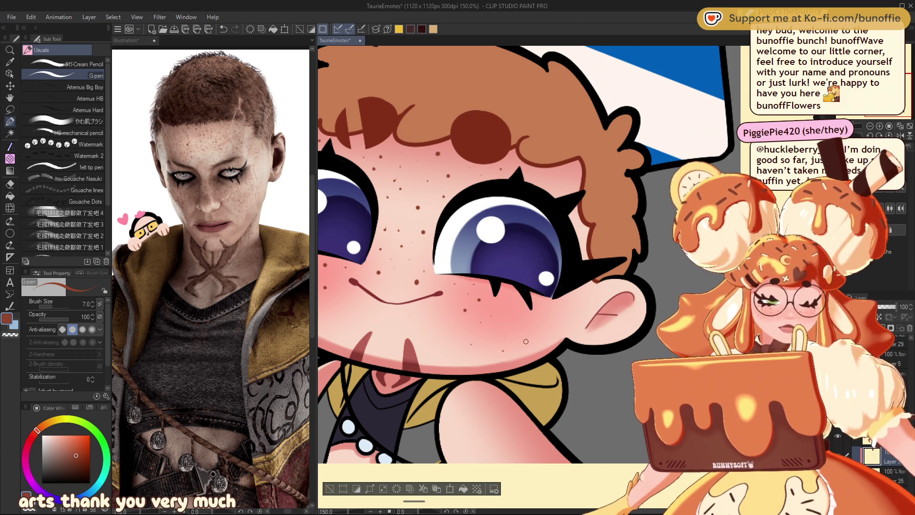
{"action": "left_click", "coordinate": [526, 341]}
{"action": "left_click", "coordinate": [546, 324]}
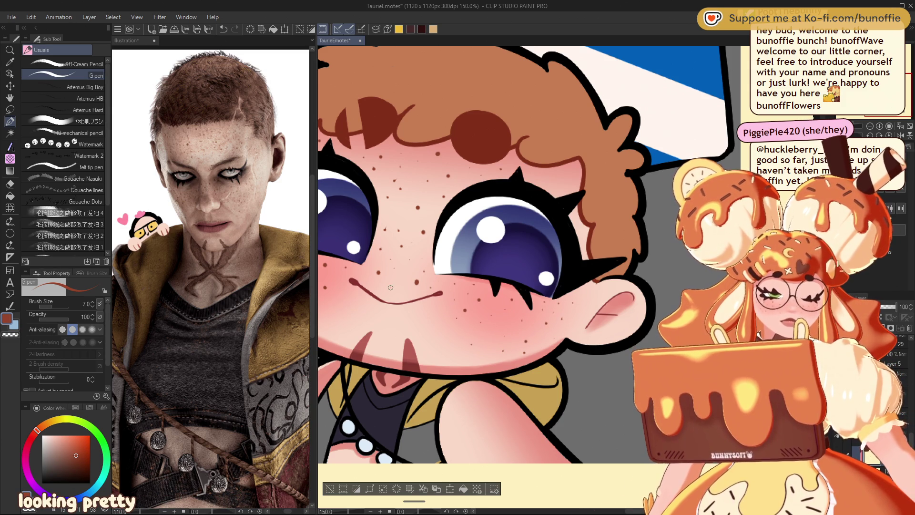
{"action": "mouse_move", "coordinate": [402, 281]}
{"action": "left_mouse_down"}
{"action": "mouse_move", "coordinate": [420, 219]}
{"action": "mouse_move", "coordinate": [468, 176]}
{"action": "mouse_move", "coordinate": [507, 167]}
{"action": "left_mouse_up"}
{"action": "mouse_move", "coordinate": [506, 266]}
{"action": "left_mouse_down"}
{"action": "mouse_move", "coordinate": [455, 267]}
{"action": "mouse_move", "coordinate": [490, 267]}
{"action": "left_mouse_up"}
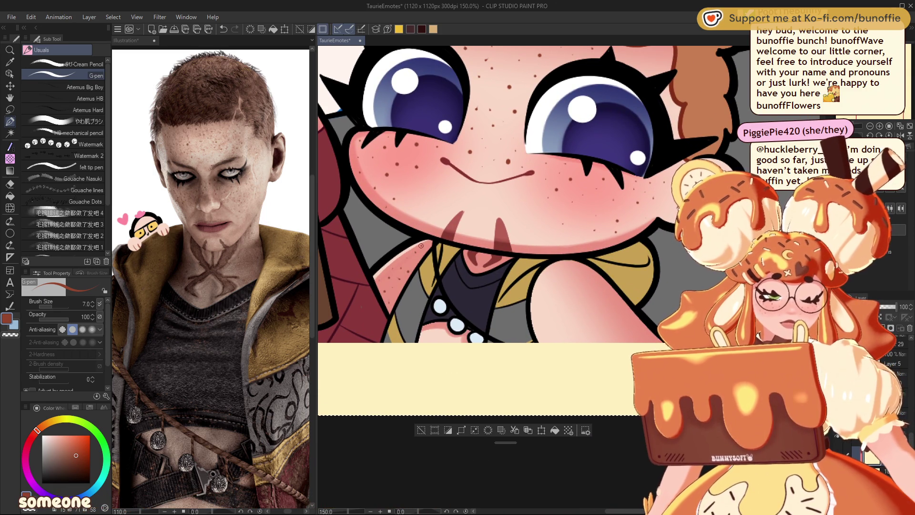
Step: Scatter freckle dots over the shoulder and arm, then fit the whole emote in view
{"action": "scroll", "coordinate": [421, 246], "scroll_direction": "right", "scroll_amount": 5}
{"action": "scroll", "coordinate": [421, 245], "scroll_direction": "down", "scroll_amount": 2}
{"action": "left_click", "coordinate": [419, 228]}
{"action": "left_click", "coordinate": [429, 272]}
{"action": "left_click", "coordinate": [411, 258]}
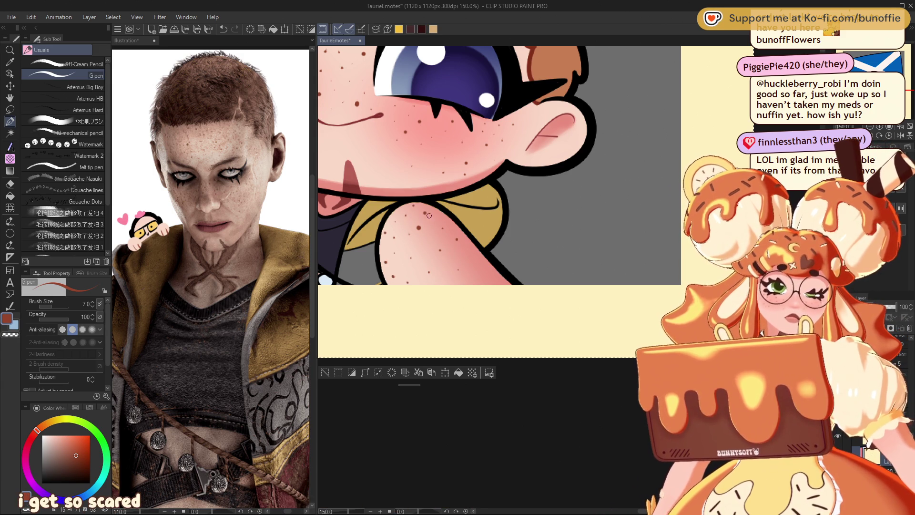
{"action": "left_click", "coordinate": [452, 281]}
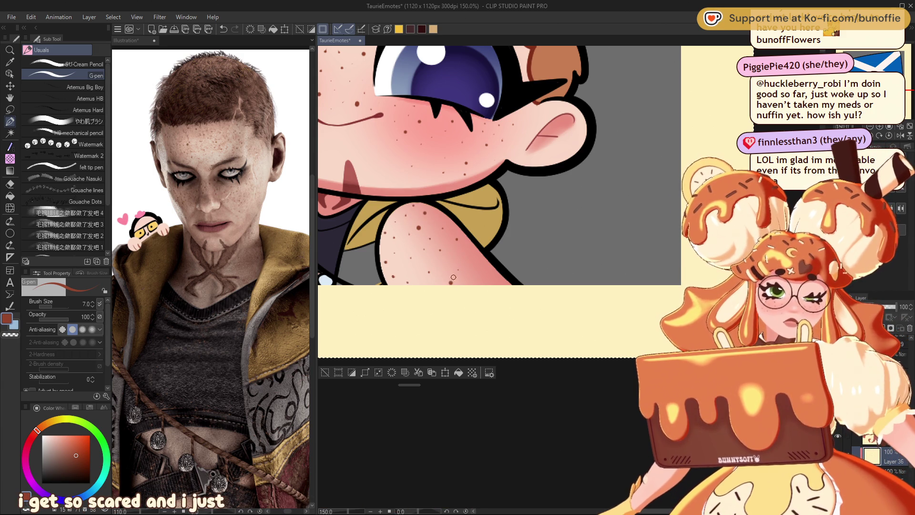
{"action": "left_click", "coordinate": [467, 253]}
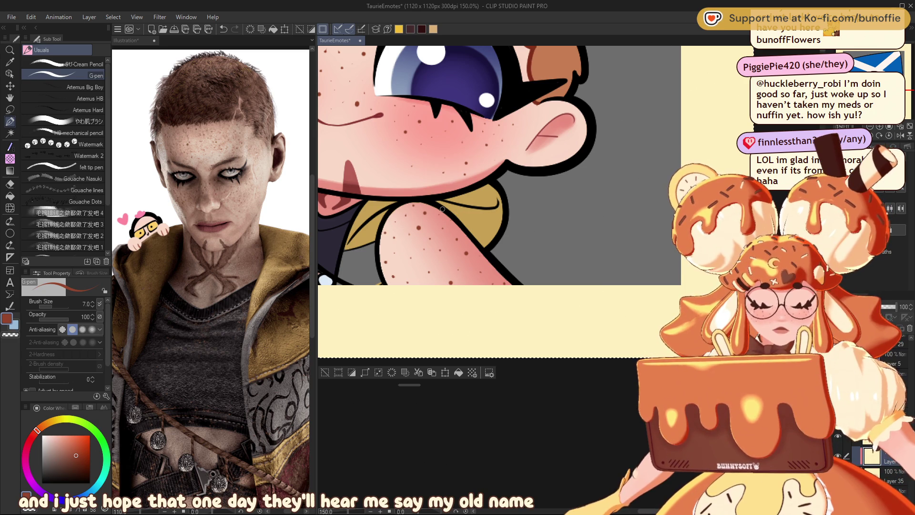
{"action": "key", "text": "ctrl+0"}
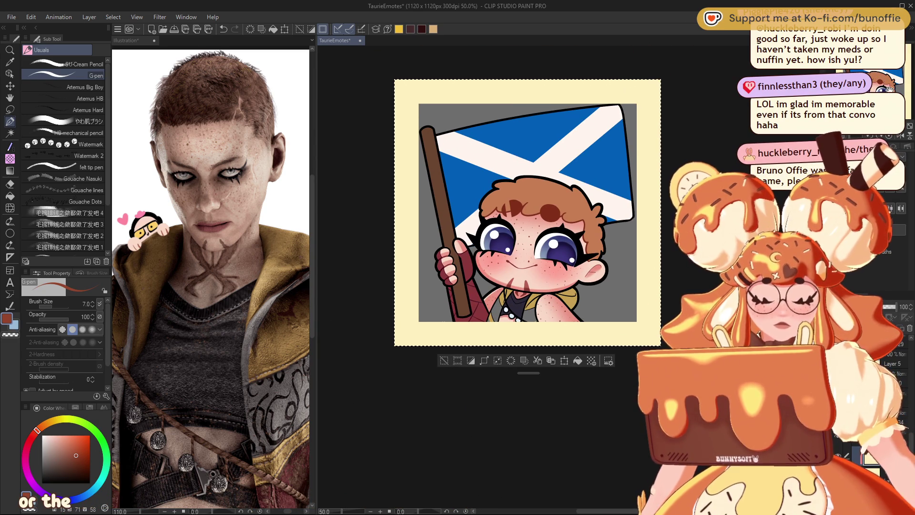
{"action": "key", "text": "ctrl+alt+0"}
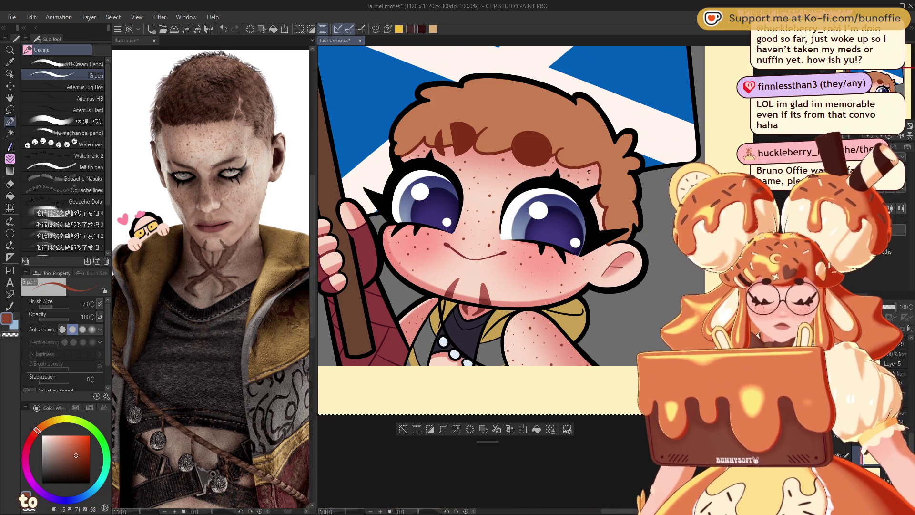
{"action": "key", "text": "ctrl+minus"}
{"action": "key", "text": "ctrl+minus"}
{"action": "key", "text": "ctrl+minus"}
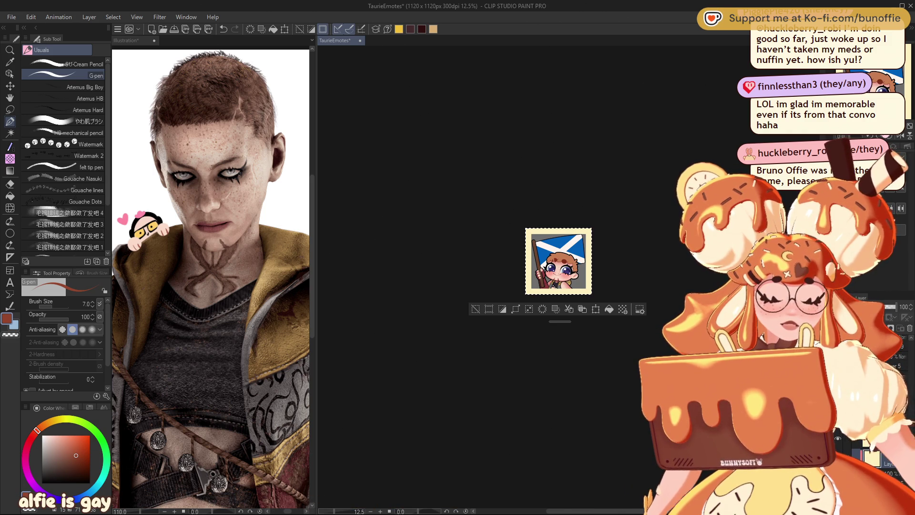
{"action": "key", "text": "ctrl+plus"}
{"action": "key", "text": "ctrl+plus"}
{"action": "key", "text": "ctrl+plus"}
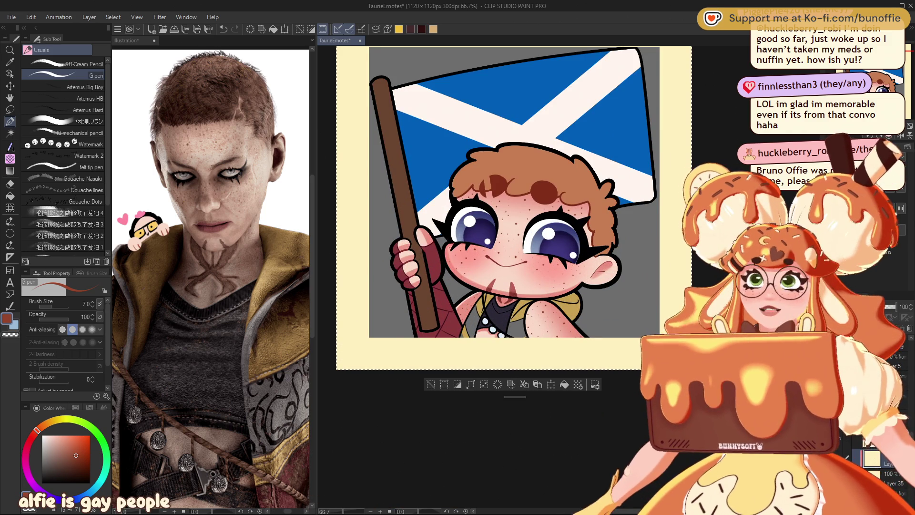